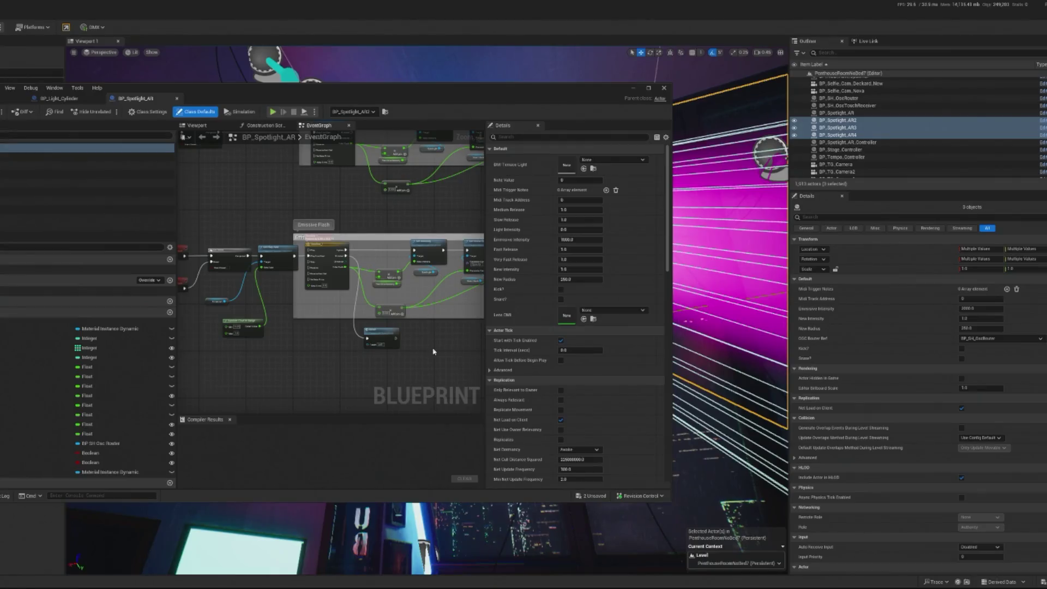
Step: Commit 5000 Emissive Intensity on BP_Spotlight_AR, close its Blueprint, and start Play In Editor
{"action": "left_click_drag", "start_coordinate": [398, 268], "coordinate": [387, 270]}
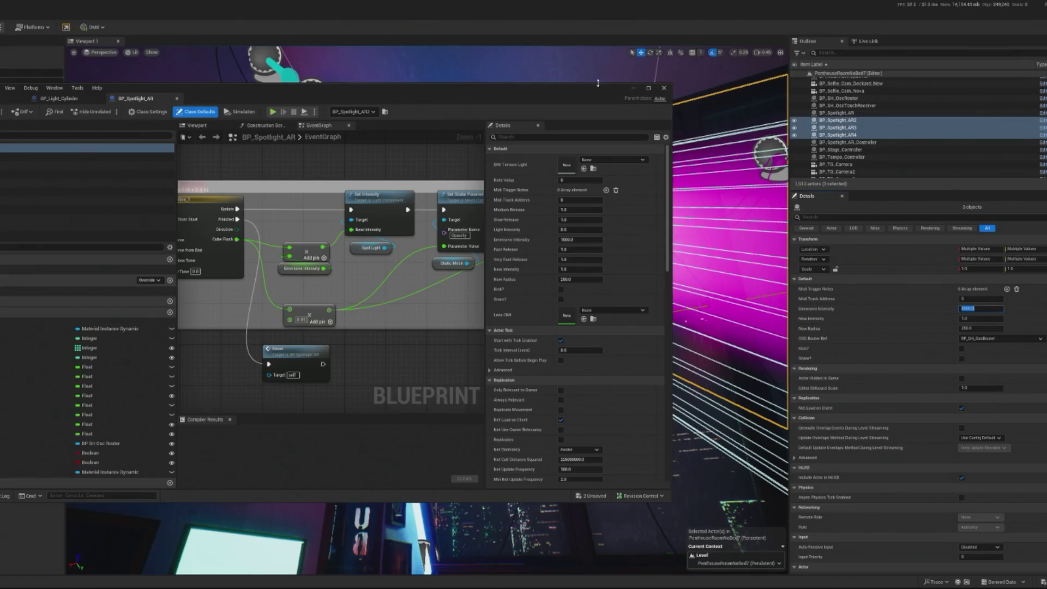
{"action": "left_click", "coordinate": [633, 88]}
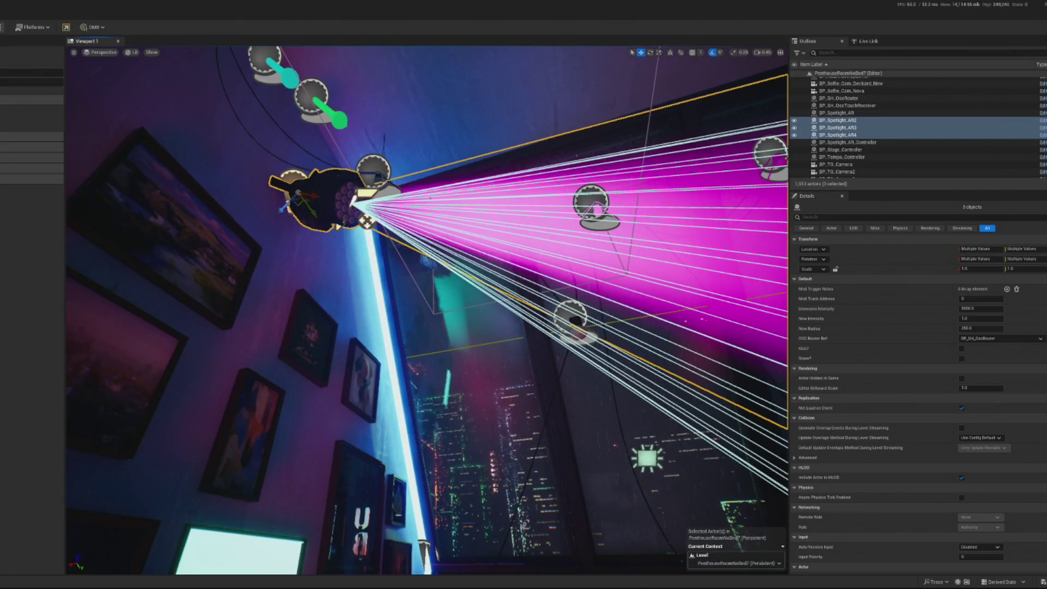
{"action": "key", "text": "alt+p"}
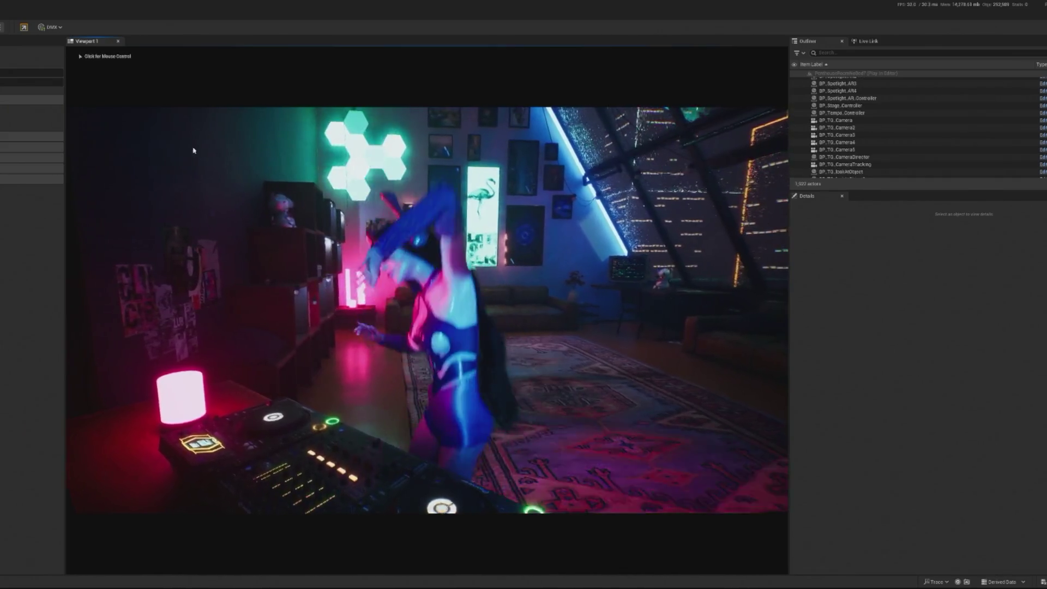
{"action": "key", "text": "alt+Tab"}
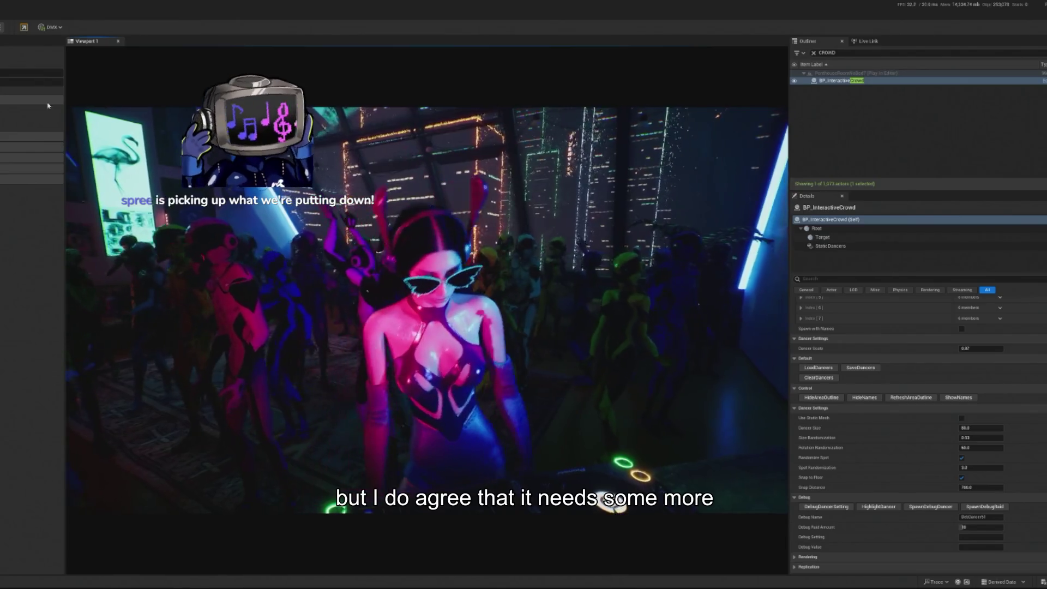
Step: Watch the crowd and DJ play session, then stop it with Escape
{"action": "key", "text": "Escape"}
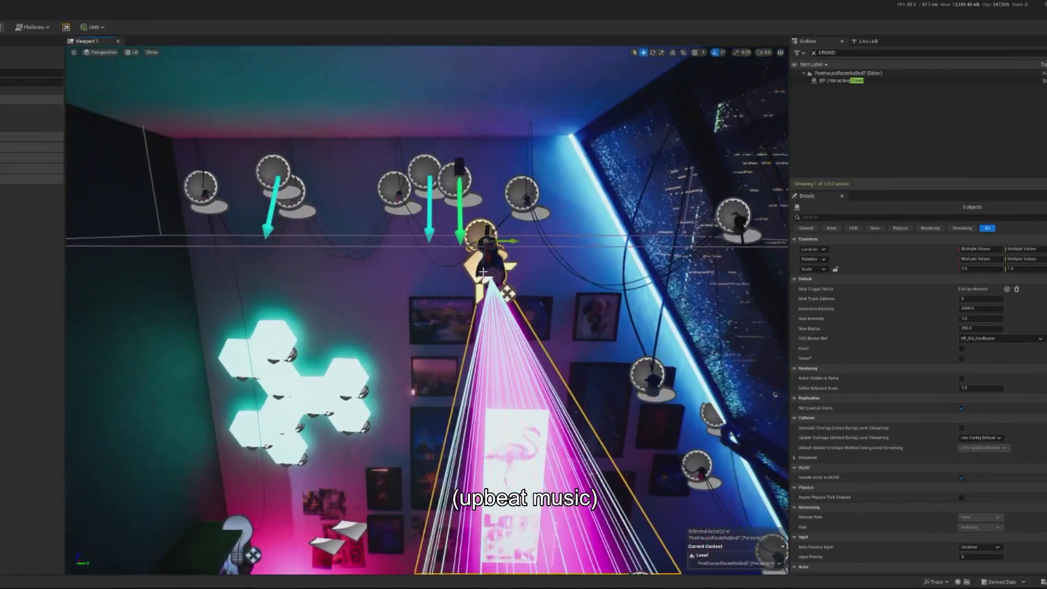
Step: Alt-drag a ceiling spotlight into a new AR5 copy to the left and tilt it 10°
{"action": "left_click", "coordinate": [482, 256]}
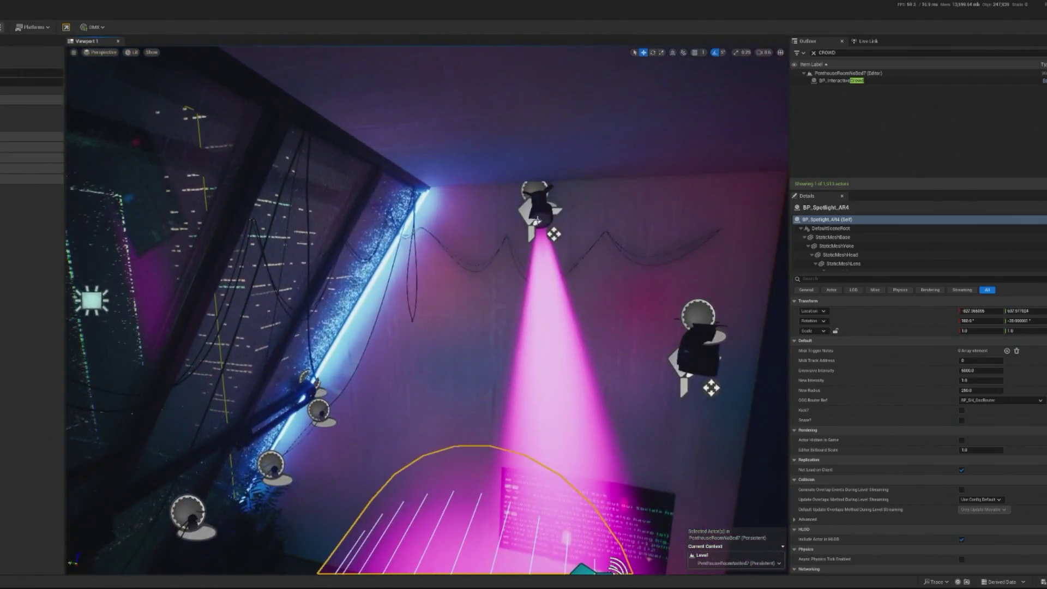
{"action": "left_click", "coordinate": [548, 213]}
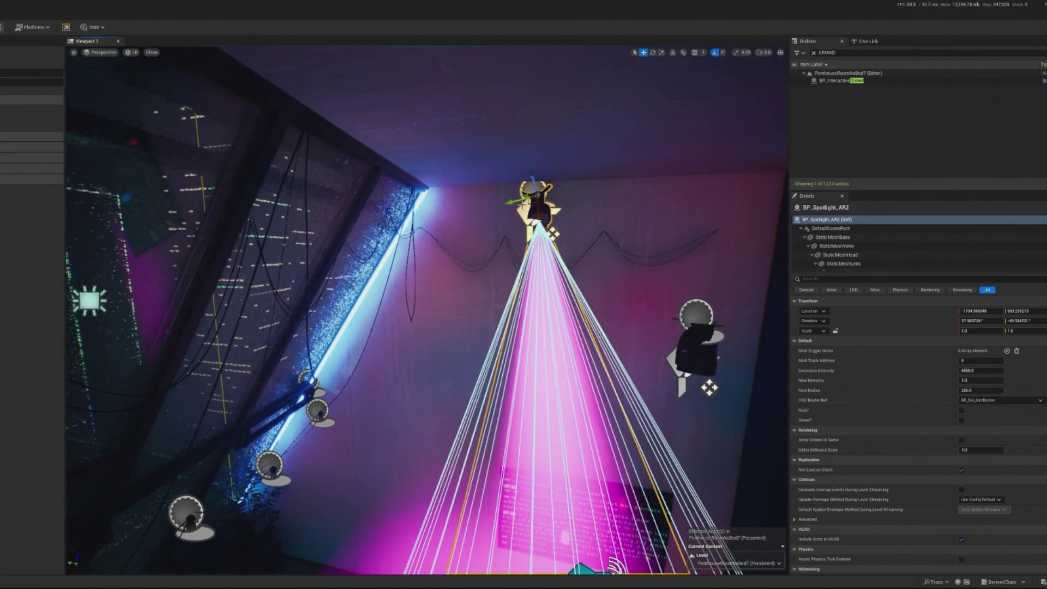
{"action": "left_click", "coordinate": [538, 194]}
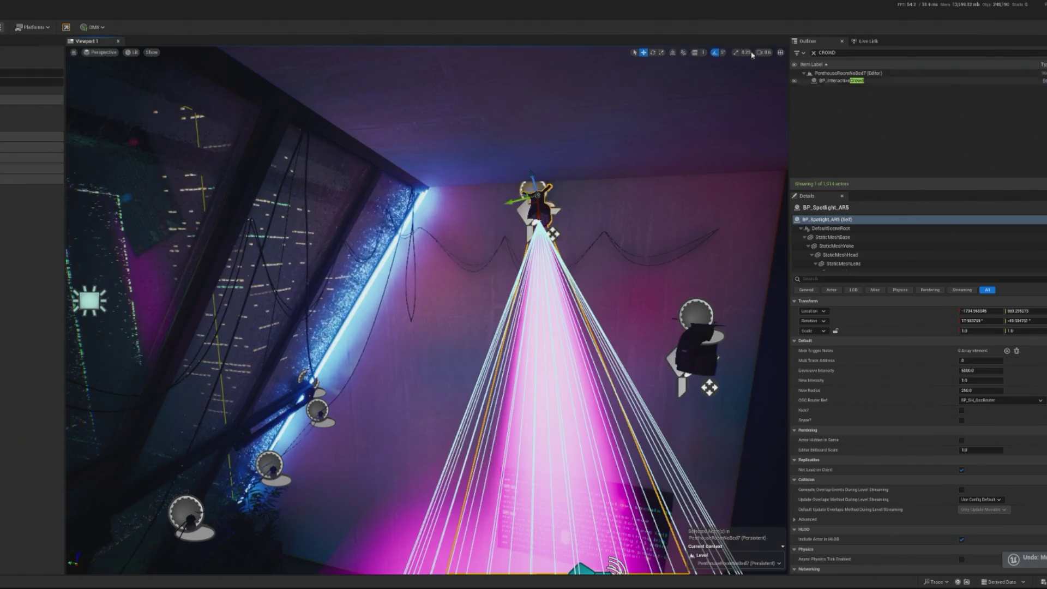
{"action": "left_click", "coordinate": [672, 53]}
{"action": "left_click_drag", "start_coordinate": [537, 192], "coordinate": [448, 194]}
{"action": "key", "text": "d"}
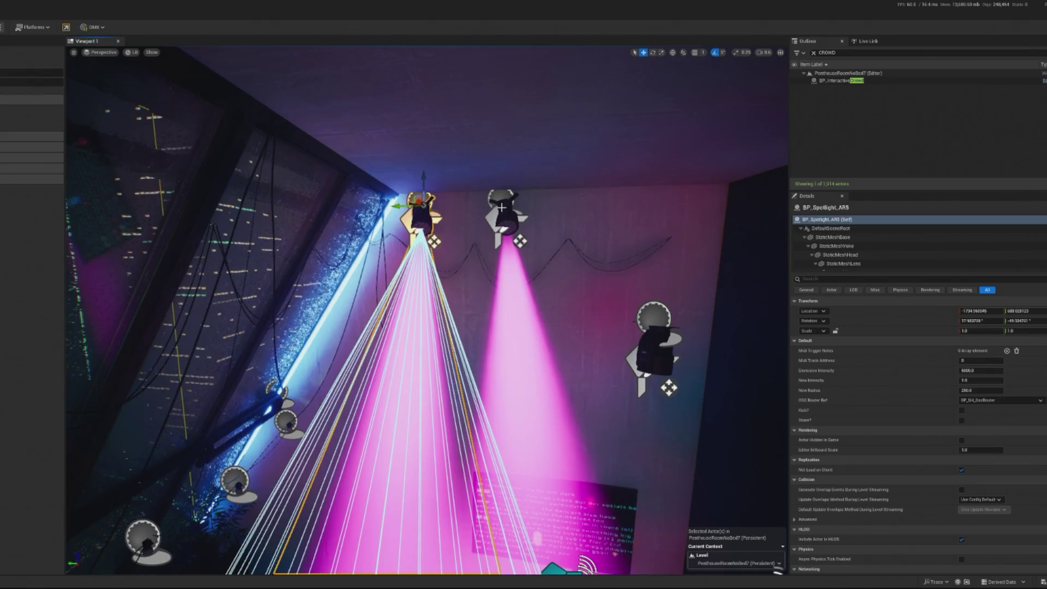
{"action": "key", "text": "d"}
{"action": "key", "text": "s"}
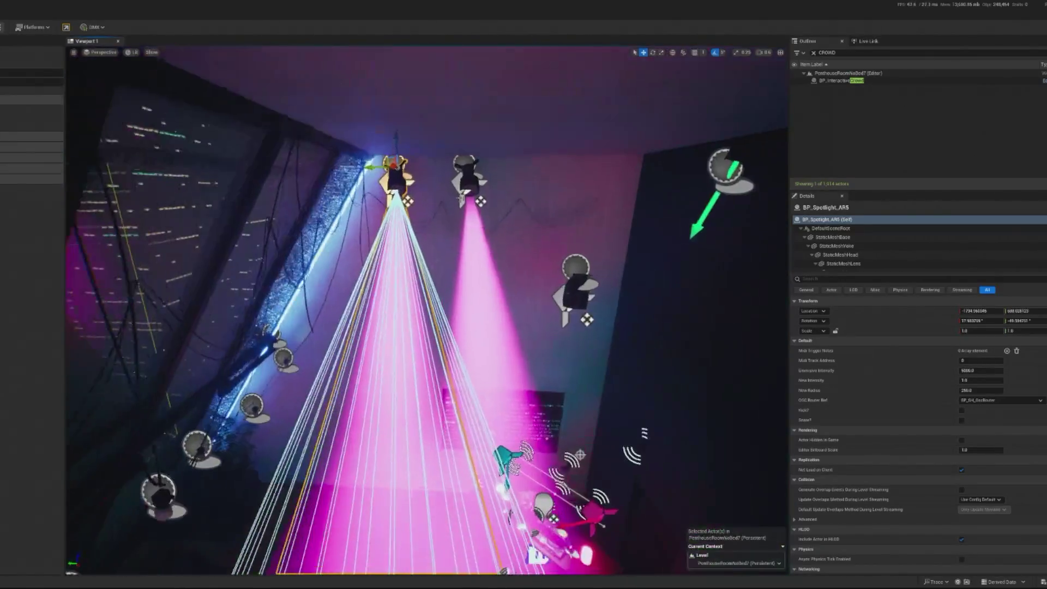
{"action": "key", "text": "e"}
{"action": "left_click_drag", "start_coordinate": [394, 115], "coordinate": [400, 116]}
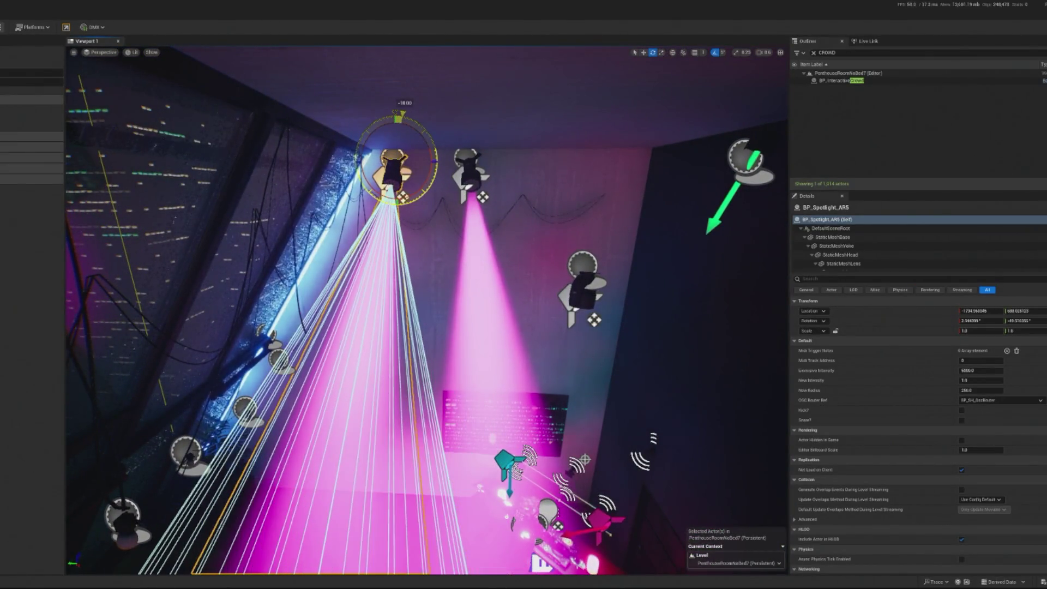
Step: Duplicate BP_Spotlight_AR2 as AR6 and slide it right along the ceiling
{"action": "key", "text": "d"}
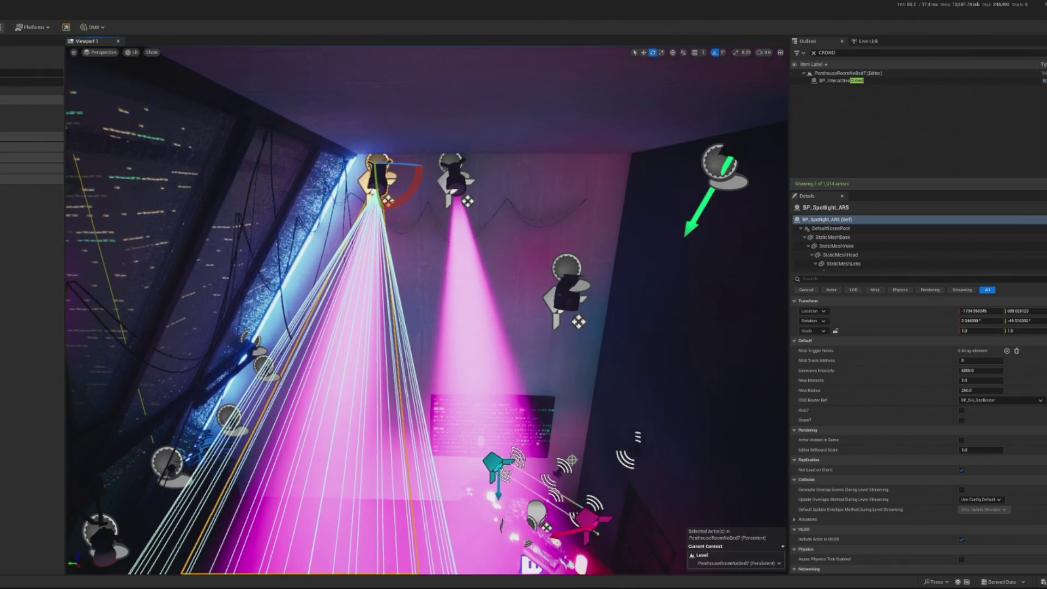
{"action": "left_click", "coordinate": [452, 186]}
{"action": "key", "text": "ctrl+d"}
{"action": "mouse_move", "coordinate": [371, 181]}
{"action": "left_mouse_down"}
{"action": "mouse_move", "coordinate": [521, 182]}
{"action": "mouse_move", "coordinate": [556, 188]}
{"action": "mouse_move", "coordinate": [547, 201]}
{"action": "left_mouse_up"}
{"action": "key", "text": "e"}
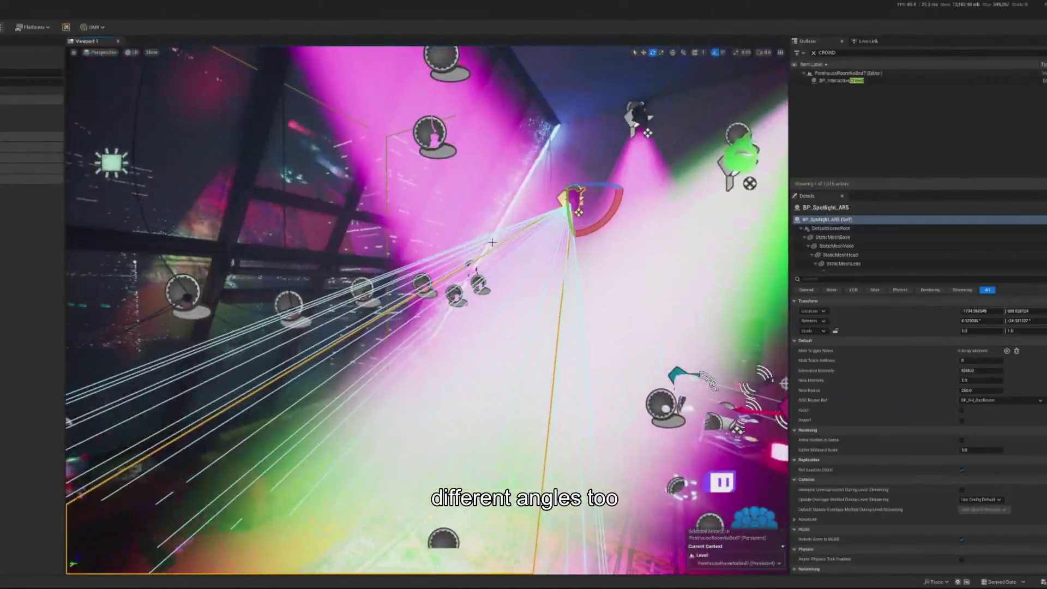
Step: Lower the new spotlight slightly and slide it right along the glass roof
{"action": "left_click", "coordinate": [592, 211]}
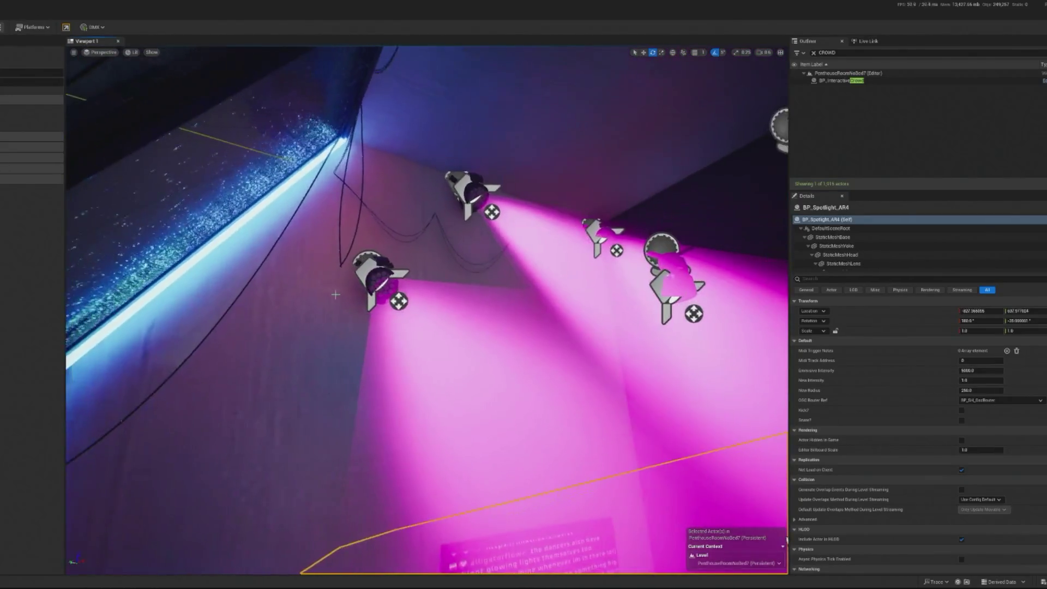
{"action": "left_click", "coordinate": [364, 282]}
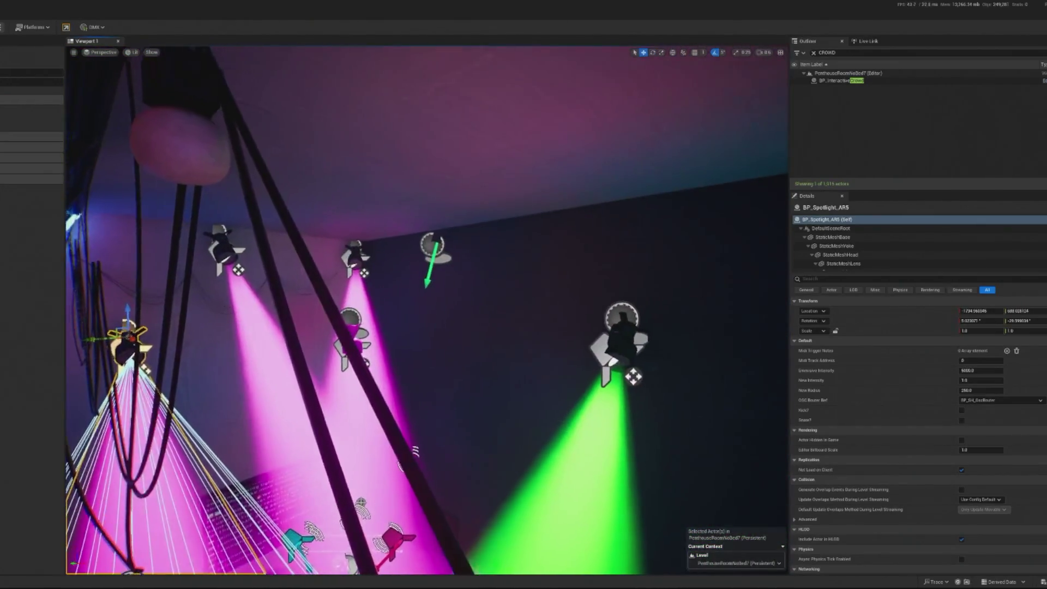
{"action": "key", "text": "w"}
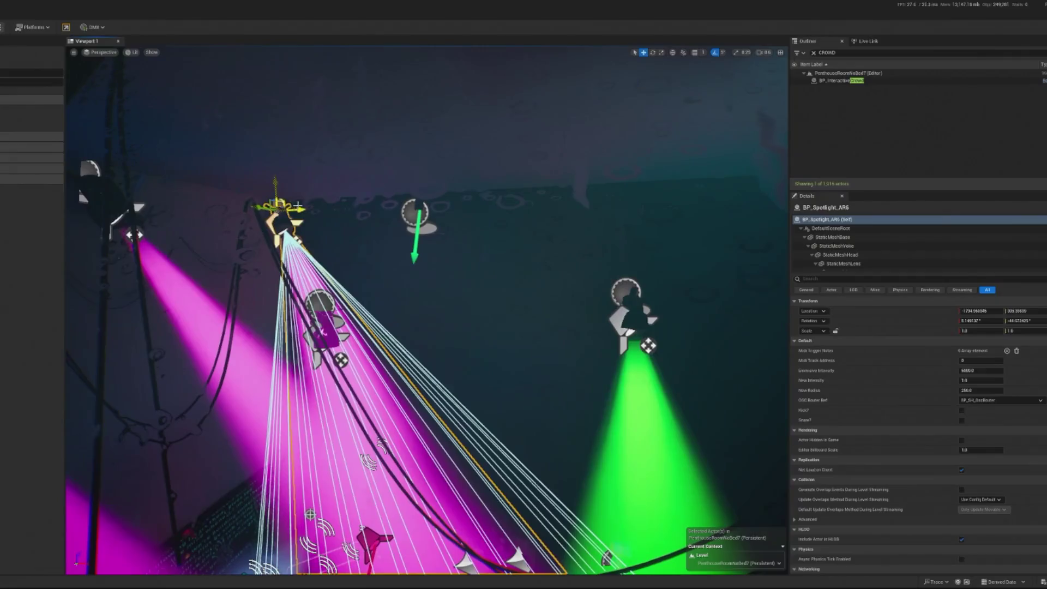
{"action": "left_click_drag", "start_coordinate": [353, 185], "coordinate": [363, 236]}
{"action": "left_click_drag", "start_coordinate": [374, 301], "coordinate": [421, 306]}
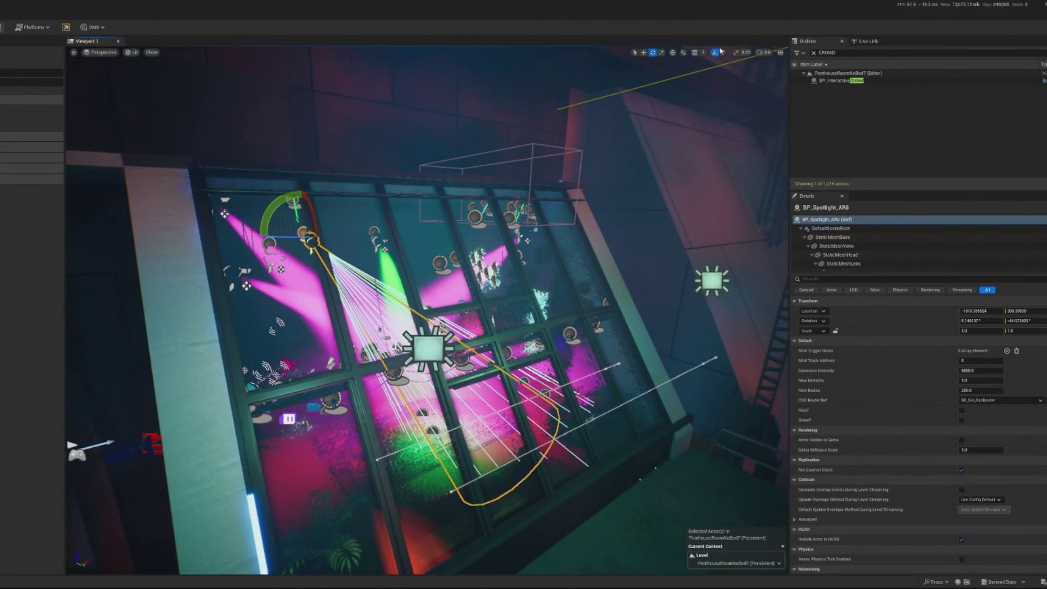
Step: Rotate BP_Spotlight_AR6's beam to the right, save PenthouseRoomNoBed7, and clear the Outliner filter
{"action": "left_click", "coordinate": [671, 52]}
{"action": "left_click_drag", "start_coordinate": [334, 246], "coordinate": [352, 267]}
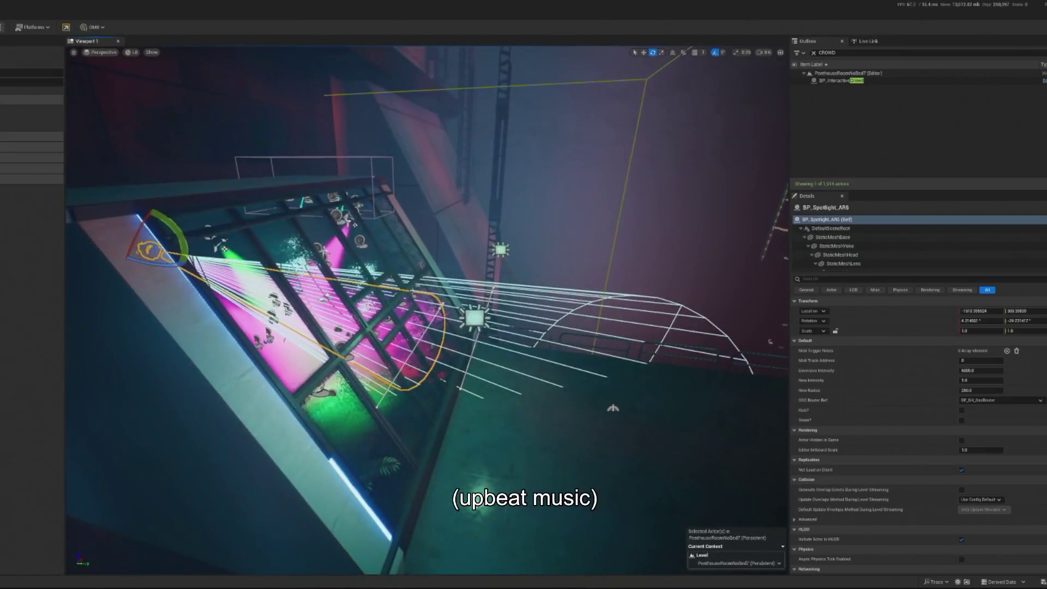
{"action": "key", "text": "ctrl+s"}
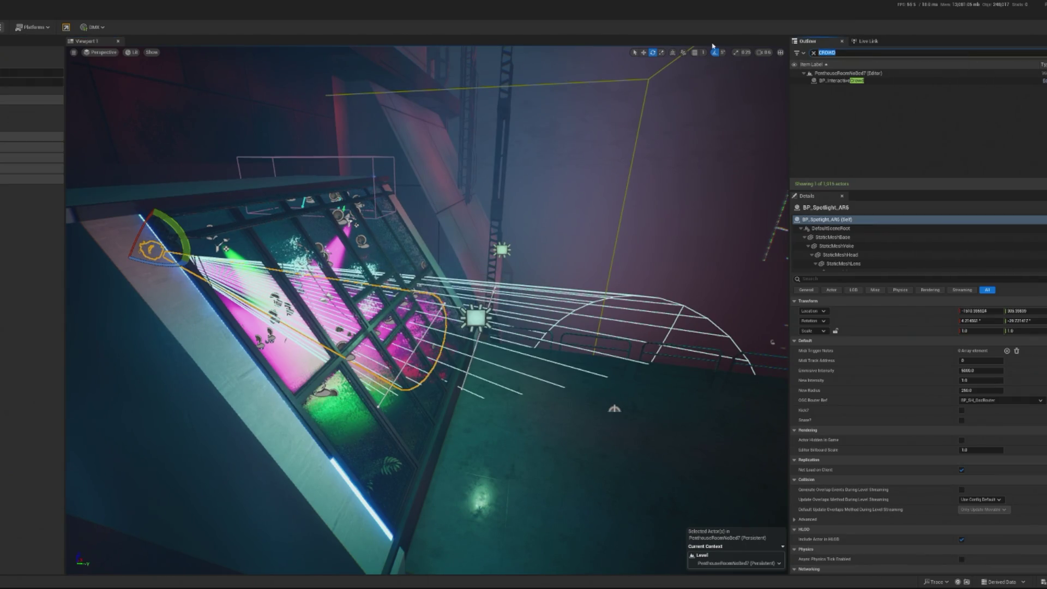
{"action": "key", "text": "BackSpace"}
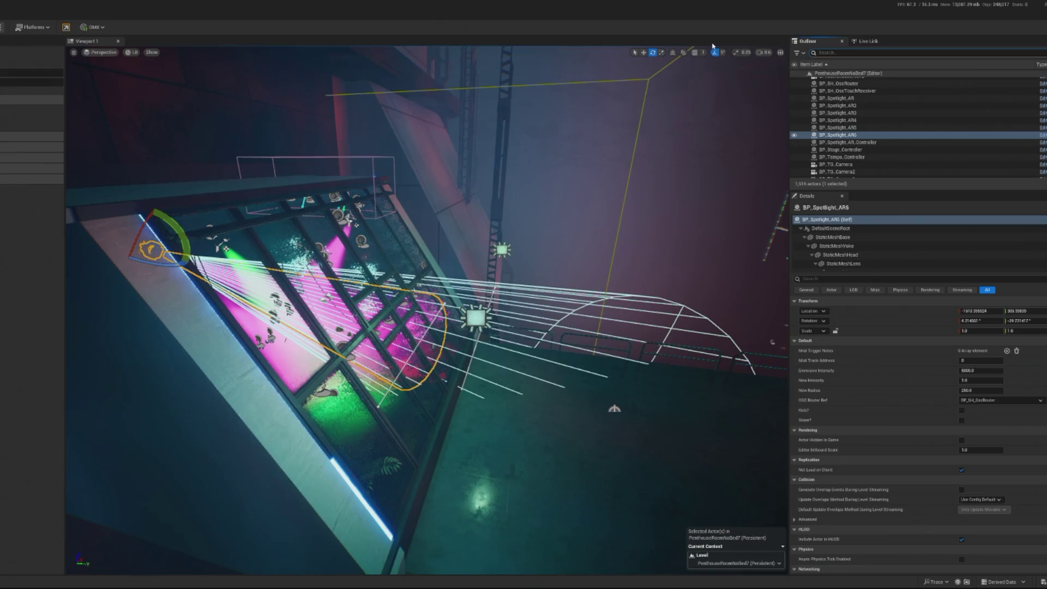
Step: Find BP_Spotlight_AR_Controller with 'contr', inspect and close its Blueprint, then start Play
{"action": "type", "text": "contr"}
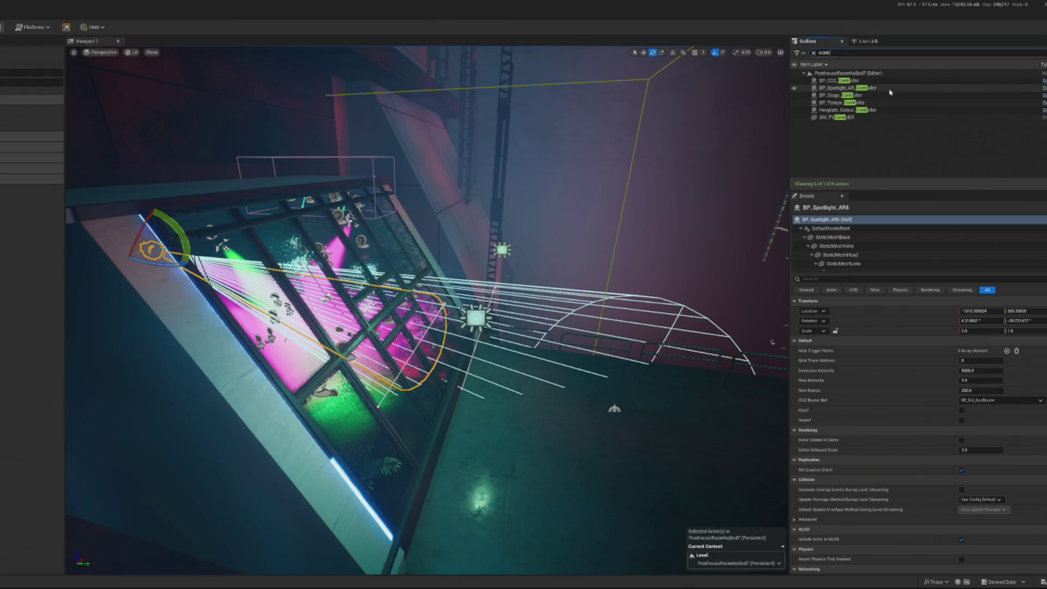
{"action": "left_click", "coordinate": [889, 89]}
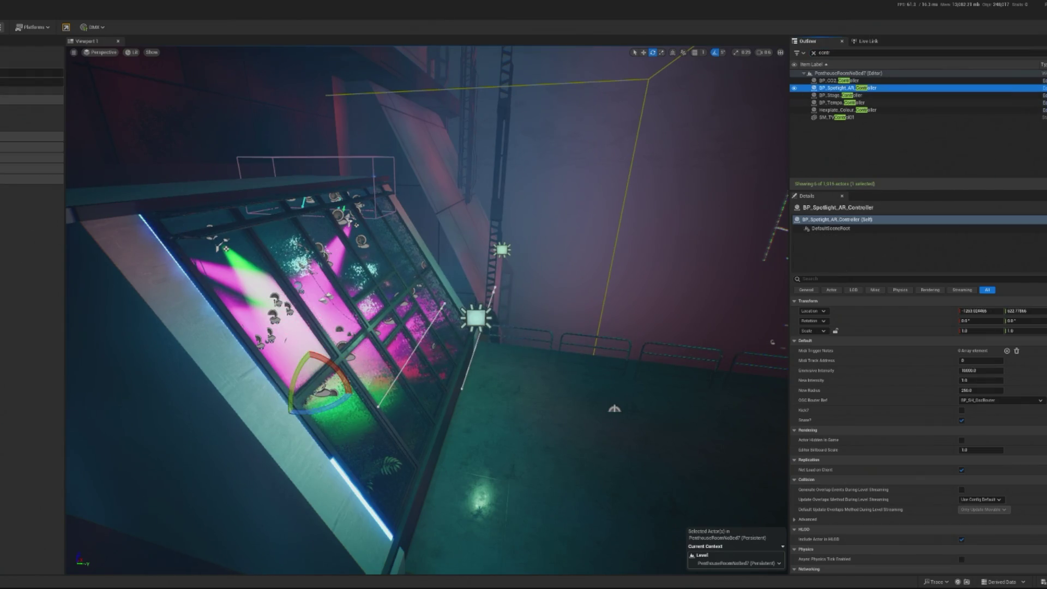
{"action": "key", "text": "ctrl+e"}
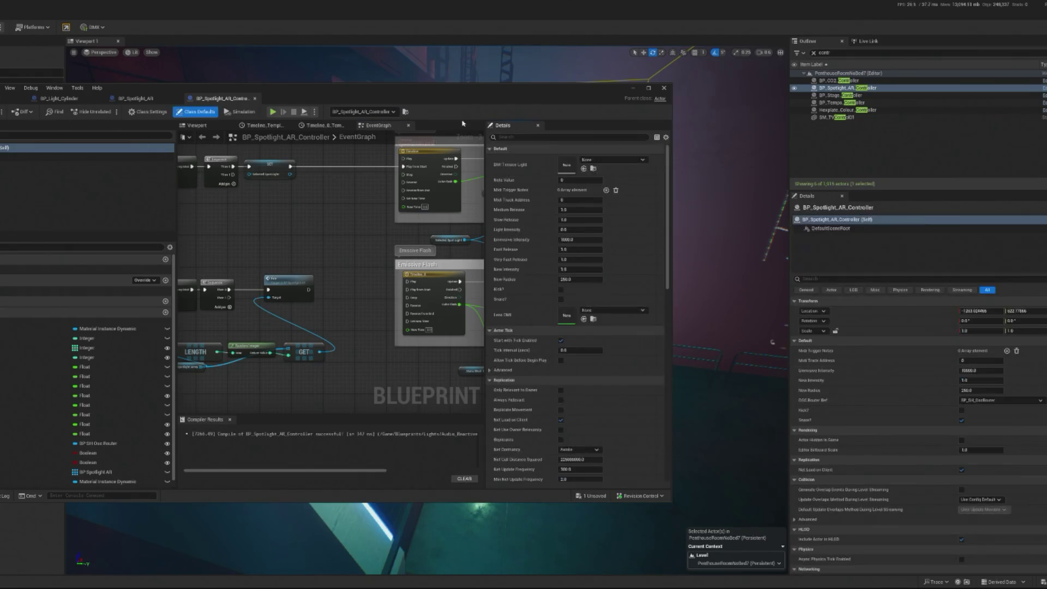
{"action": "left_click", "coordinate": [633, 87]}
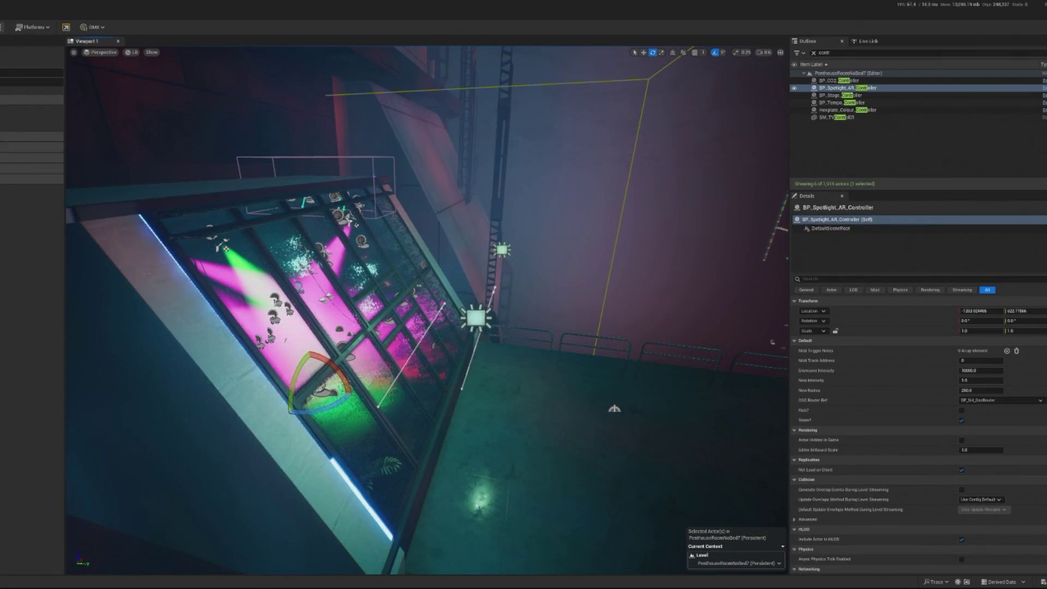
{"action": "left_click", "coordinate": [4, 27]}
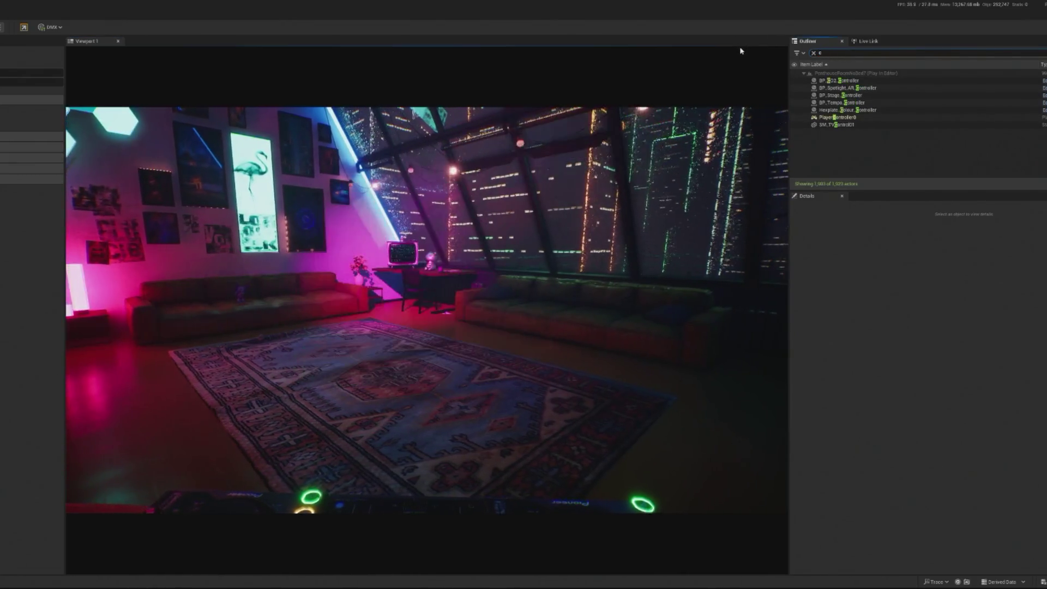
Step: Filter the Outliner to 'crowd', select BP_InteractiveCrowd, and spawn eight debug dancers with SpawnDebugDancer
{"action": "key", "text": "BackSpace"}
{"action": "key", "text": "BackSpace"}
{"action": "key", "text": "BackSpace"}
{"action": "type", "text": "crowd"}
{"action": "left_click", "coordinate": [842, 81]}
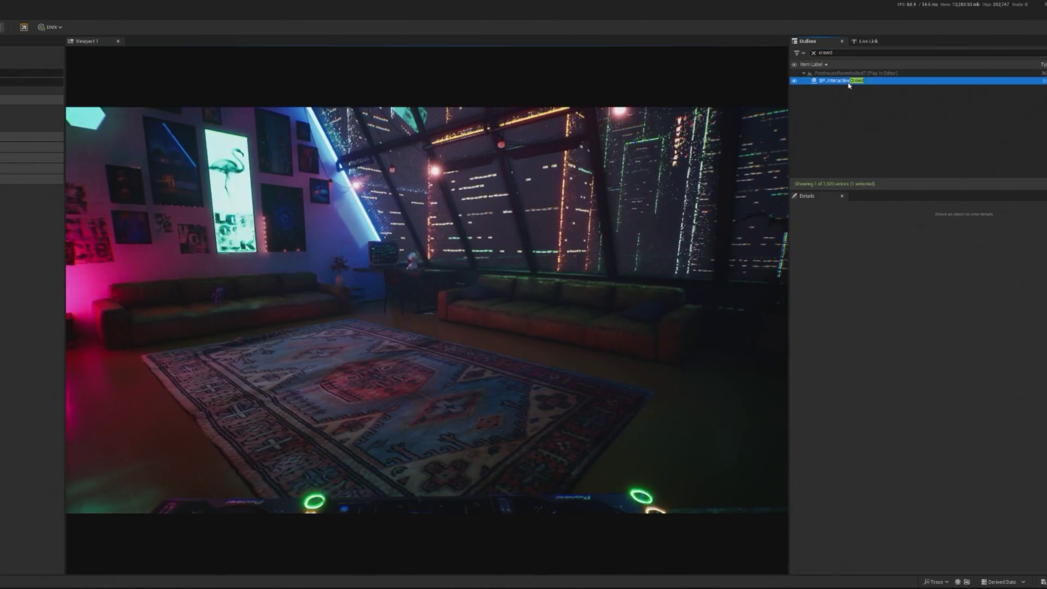
{"action": "scroll", "coordinate": [948, 492], "scroll_direction": "down", "scroll_amount": 3}
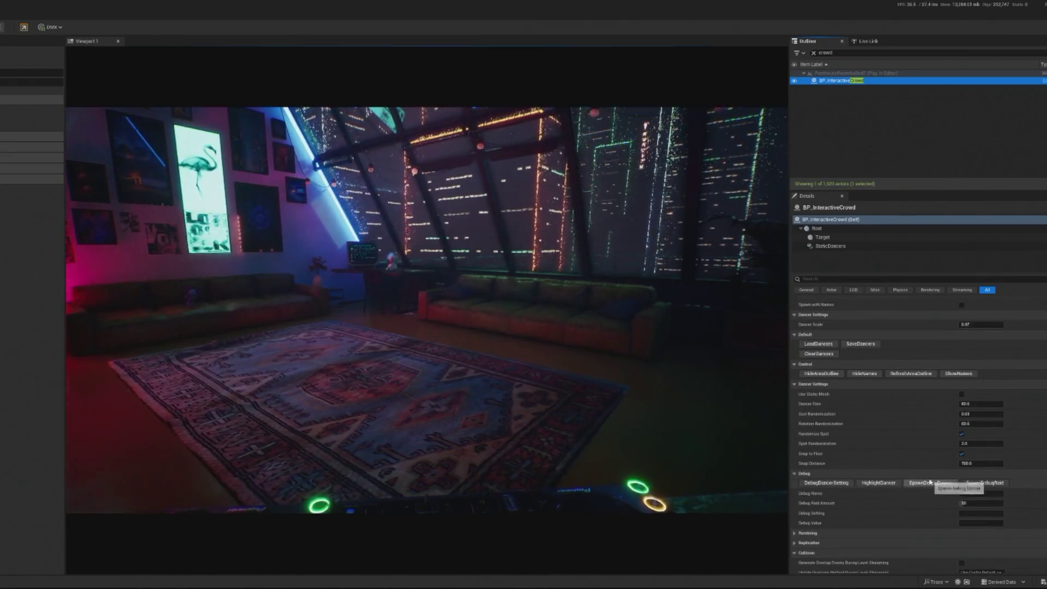
{"action": "left_click", "coordinate": [930, 483]}
{"action": "left_click", "coordinate": [929, 484]}
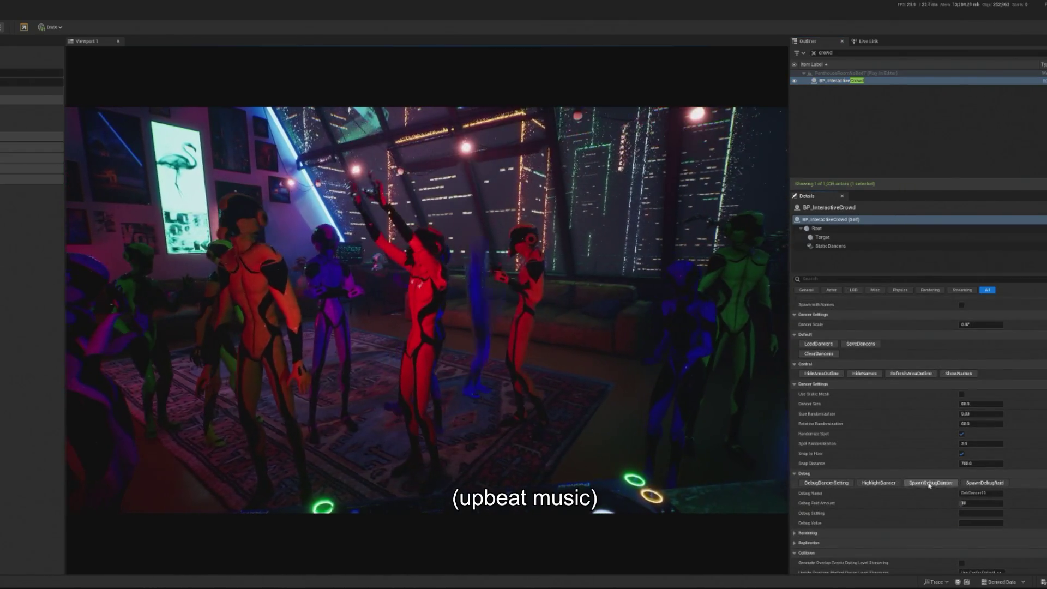
{"action": "left_click", "coordinate": [930, 485]}
{"action": "left_click", "coordinate": [930, 485]}
{"action": "left_click", "coordinate": [929, 485]}
{"action": "left_click", "coordinate": [930, 485]}
{"action": "left_click", "coordinate": [932, 484]}
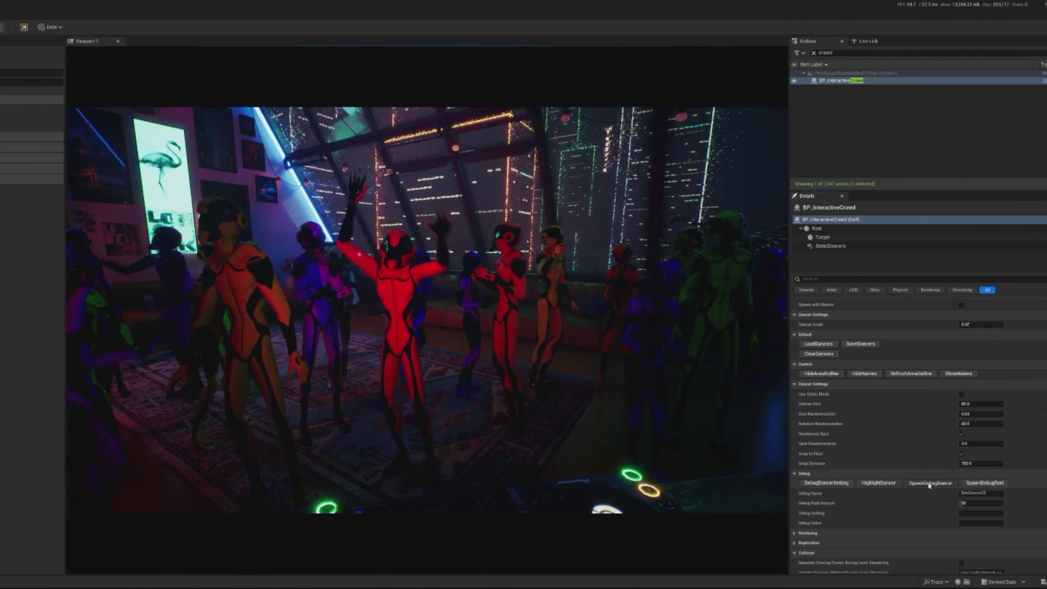
{"action": "left_click", "coordinate": [934, 483]}
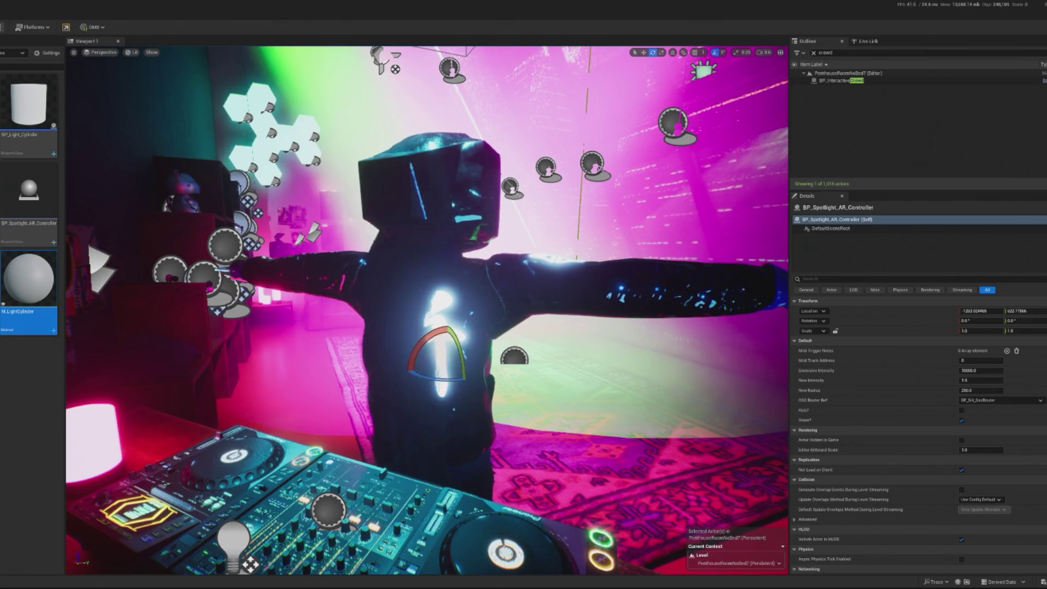
Step: Go back two content folders to the Tools/Widgets folder and select Ultra_Dynamic_Sky in the viewport
{"action": "key", "text": "alt+Left"}
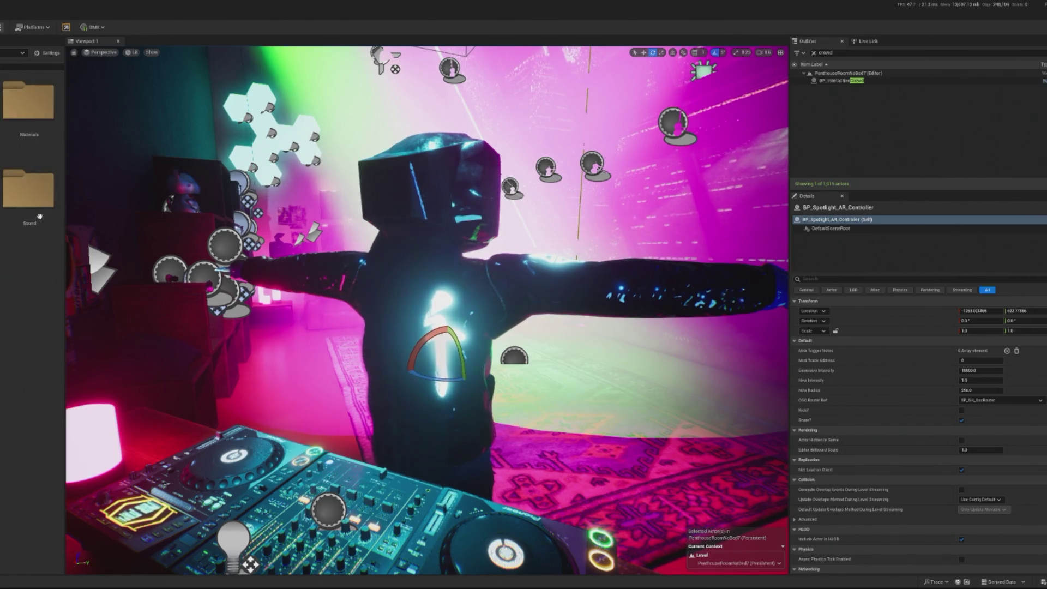
{"action": "key", "text": "alt+Left"}
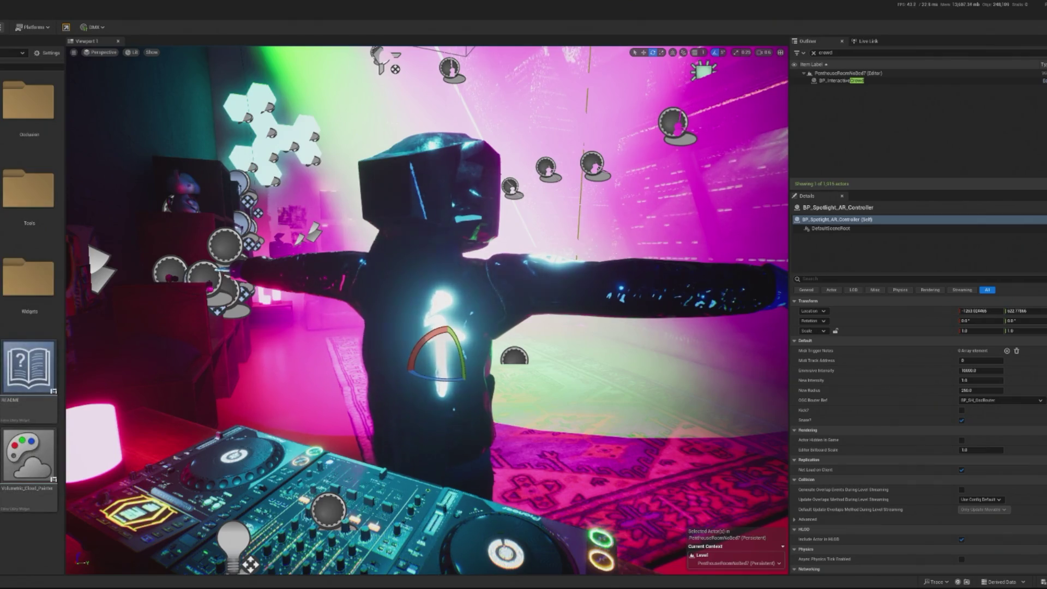
{"action": "left_click", "coordinate": [273, 403]}
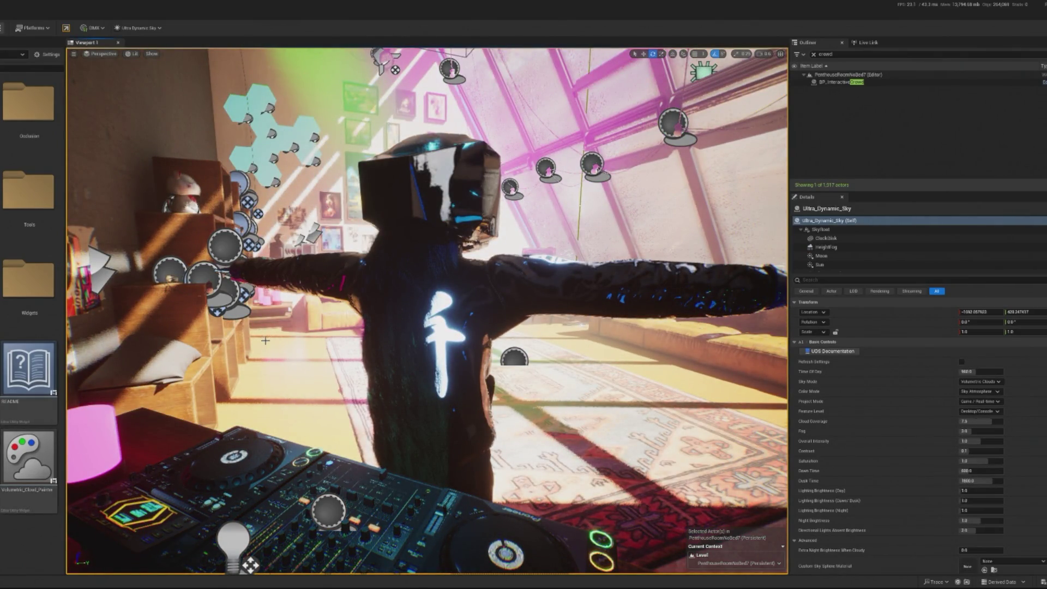
Step: Select Ultra_Dynamic_Weather, tilt the view toward the glass roof, and filter the Outliner with 'ultra dy'
{"action": "left_click", "coordinate": [265, 340]}
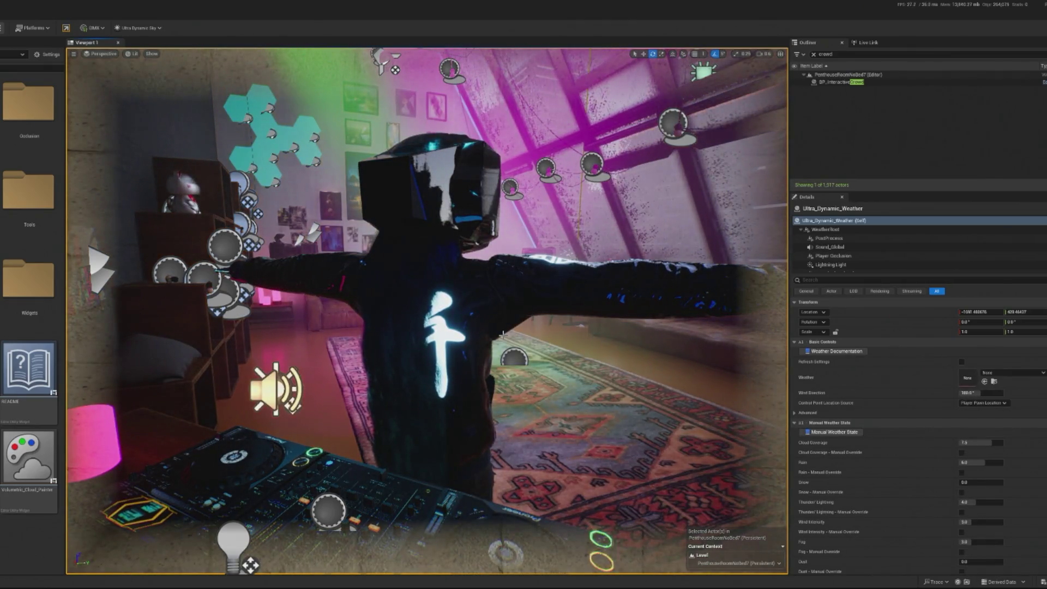
{"action": "left_click_drag", "start_coordinate": [507, 315], "coordinate": [600, 251]}
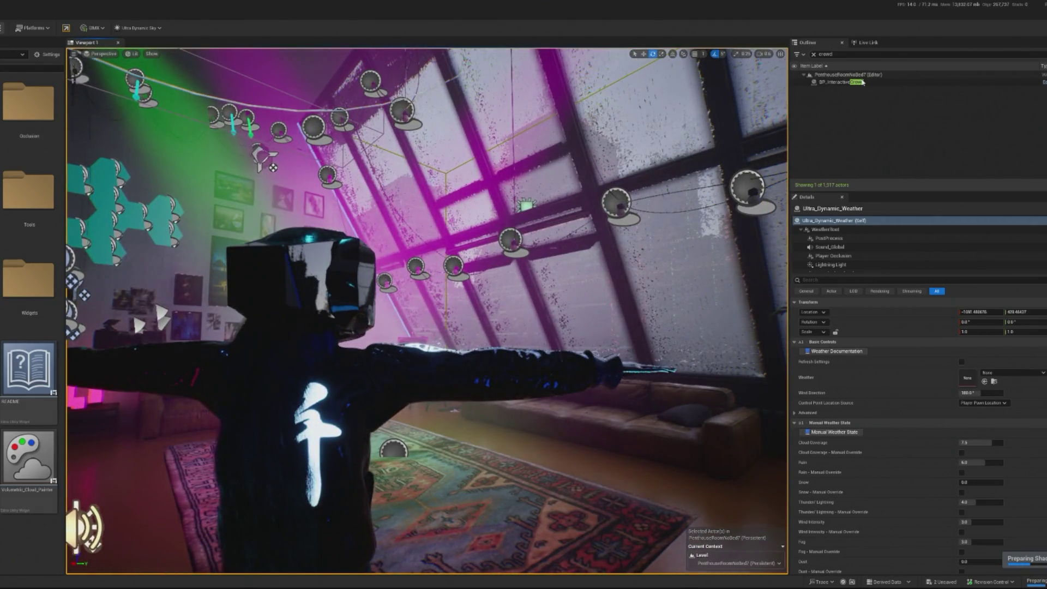
{"action": "type", "text": "ultra dy"}
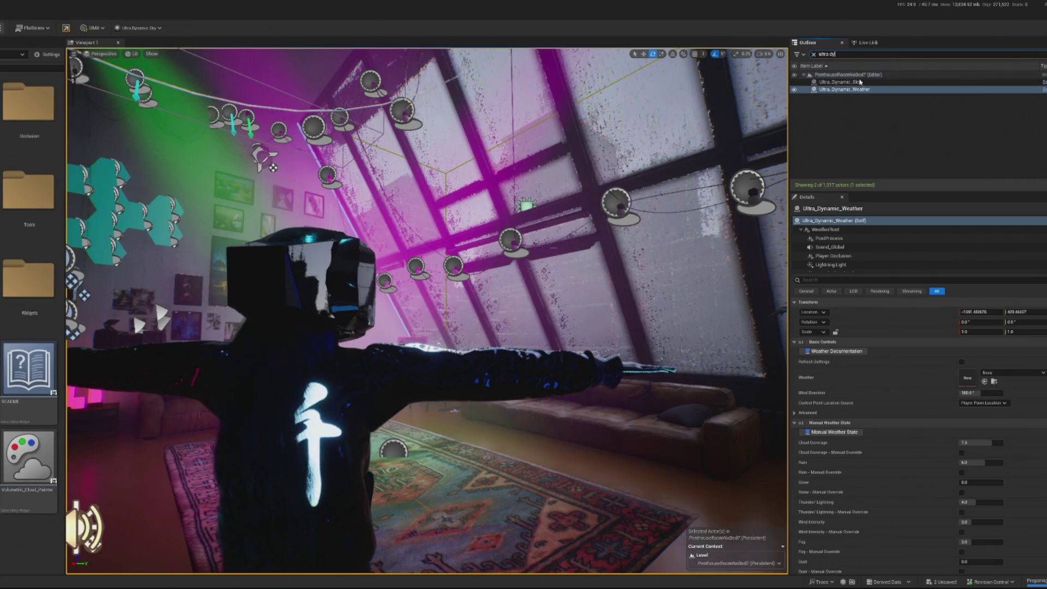
Step: Nudge Ultra_Dynamic_Sky's Time Of Day later and set Ultra_Dynamic_Weather to Clear Skies
{"action": "left_click", "coordinate": [860, 82]}
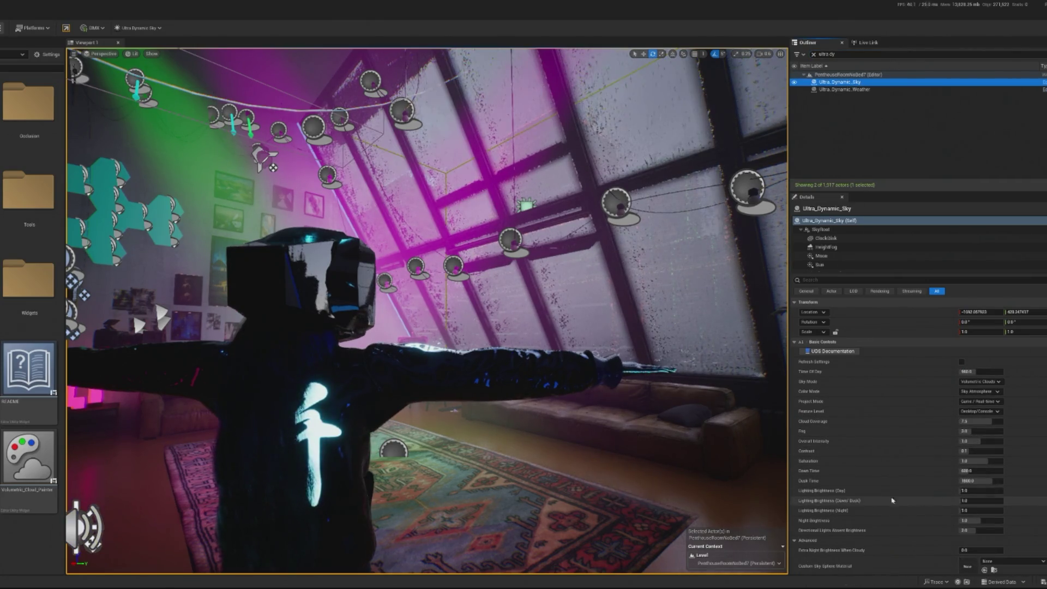
{"action": "mouse_move", "coordinate": [976, 371]}
{"action": "left_mouse_down"}
{"action": "mouse_move", "coordinate": [990, 372]}
{"action": "mouse_move", "coordinate": [911, 369]}
{"action": "left_mouse_up"}
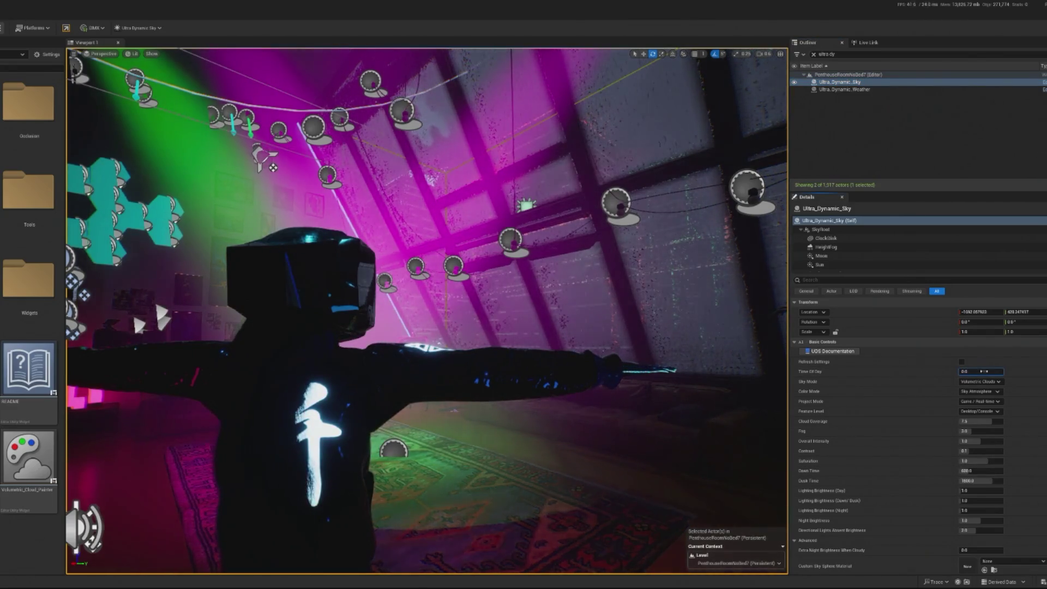
{"action": "left_click", "coordinate": [844, 89]}
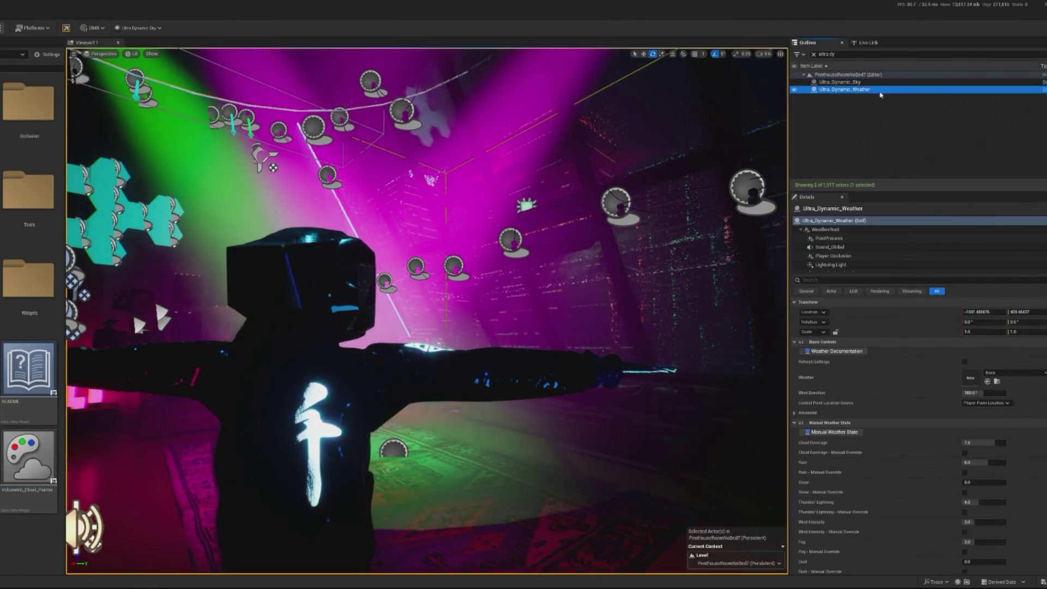
{"action": "left_click", "coordinate": [991, 373]}
{"action": "left_click", "coordinate": [1028, 453]}
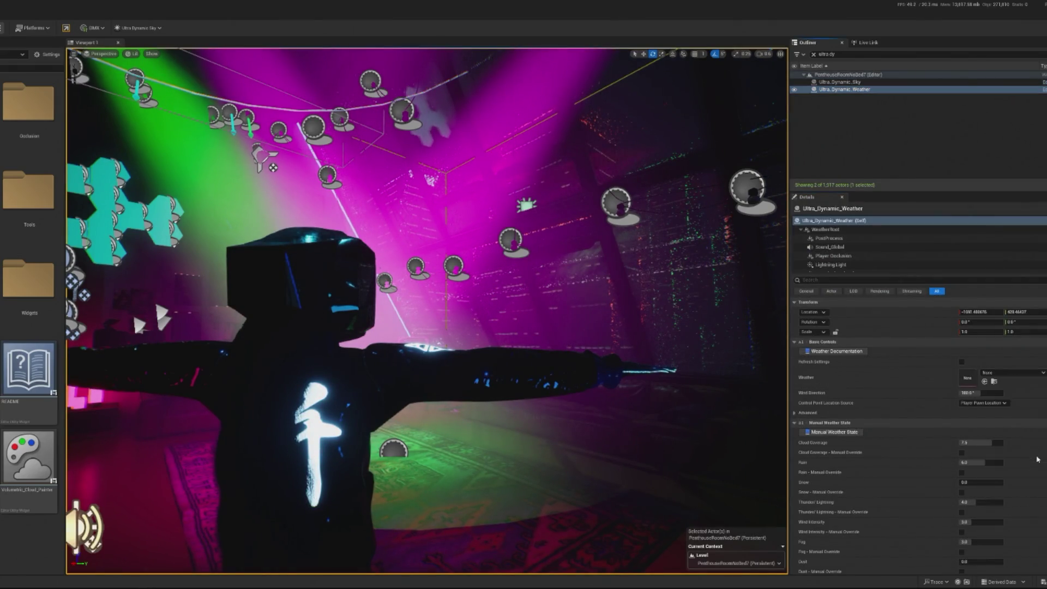
Step: Adjust Ultra_Dynamic_Sky's Time Of Day, entering a value of 0
{"action": "left_click", "coordinate": [851, 82]}
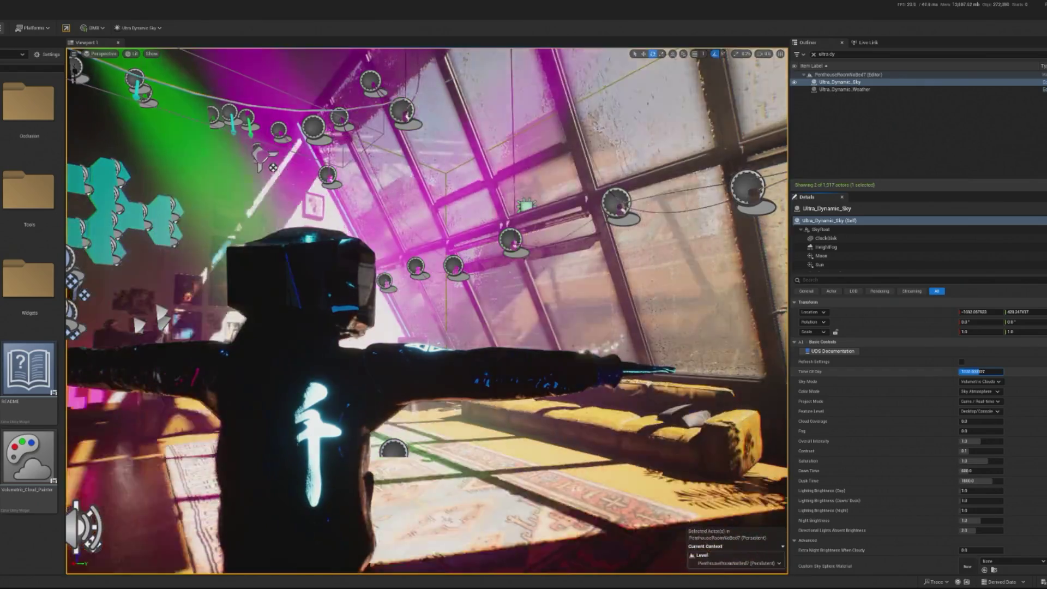
{"action": "left_click_drag", "start_coordinate": [965, 371], "coordinate": [976, 371]}
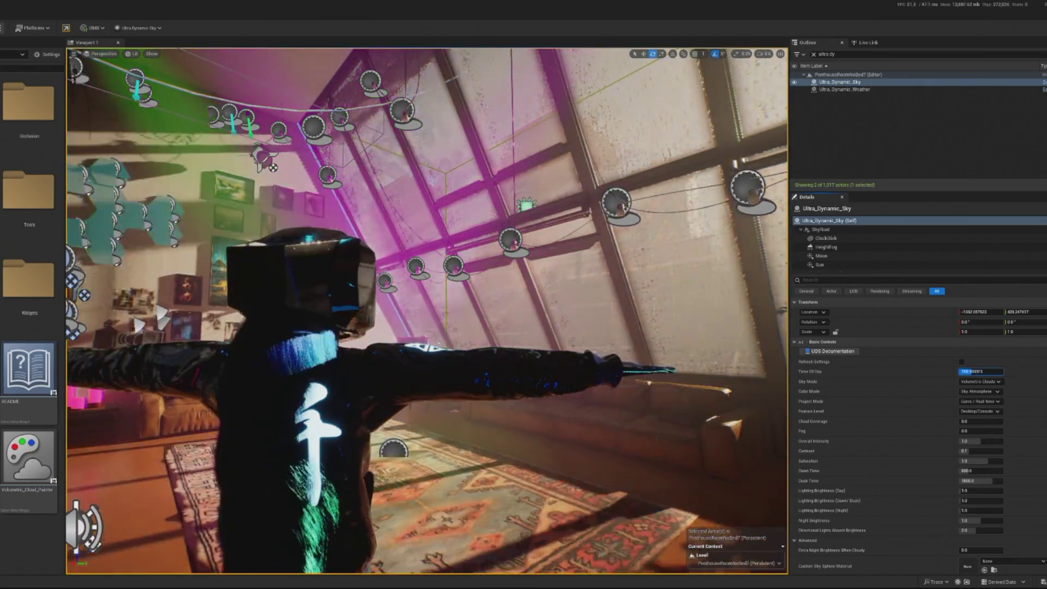
{"action": "type", "text": "0"}
{"action": "key", "text": "Return"}
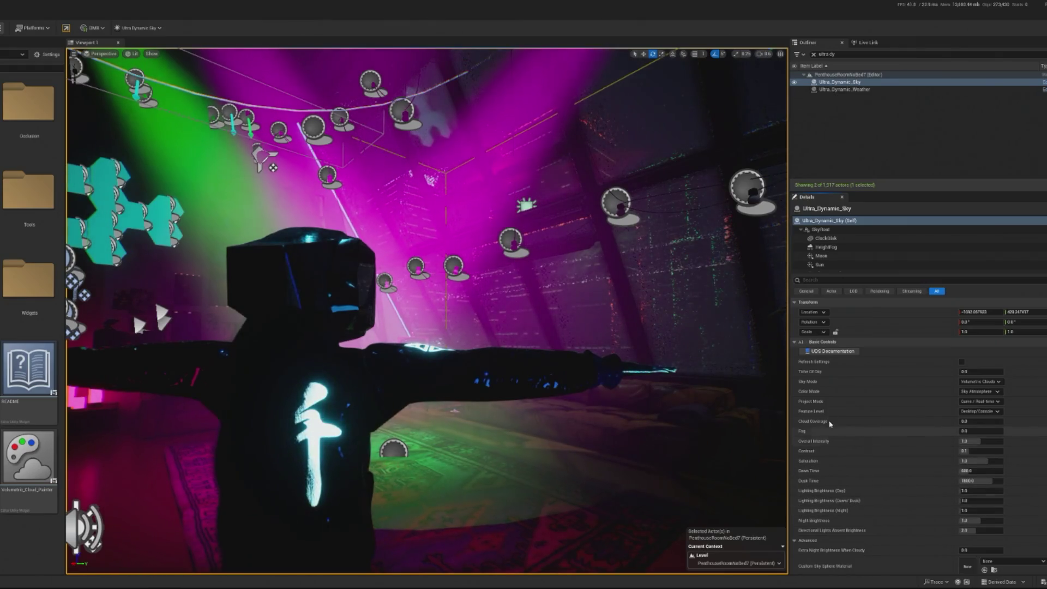
Step: Set Day Length to 3.0 min and scrub Time Of Day forward into daylight
{"action": "scroll", "coordinate": [834, 480], "scroll_direction": "down", "scroll_amount": 2}
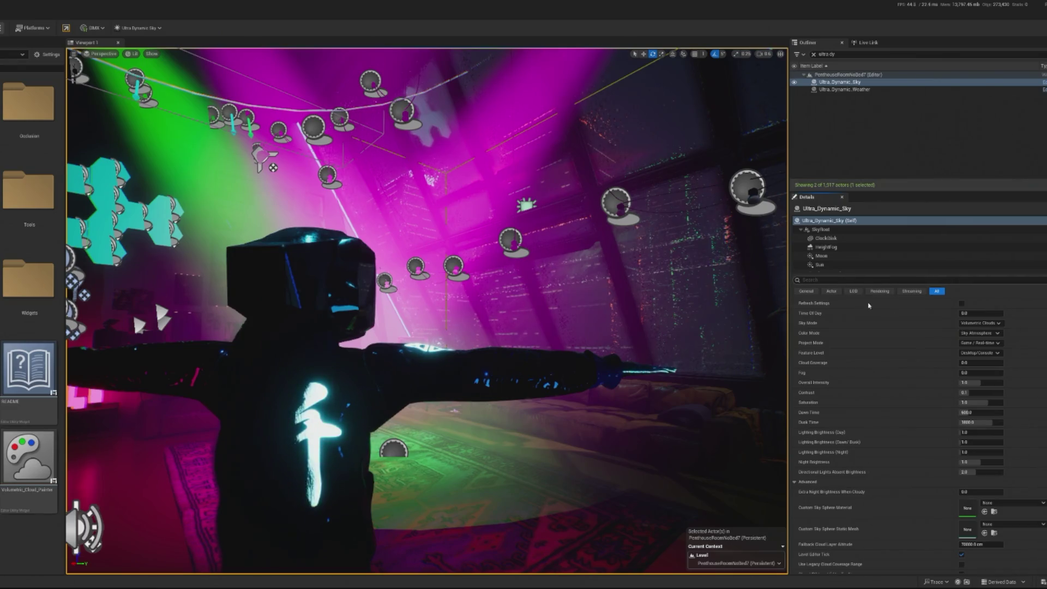
{"action": "scroll", "coordinate": [846, 460], "scroll_direction": "down", "scroll_amount": 3}
{"action": "scroll", "coordinate": [845, 463], "scroll_direction": "down", "scroll_amount": 5}
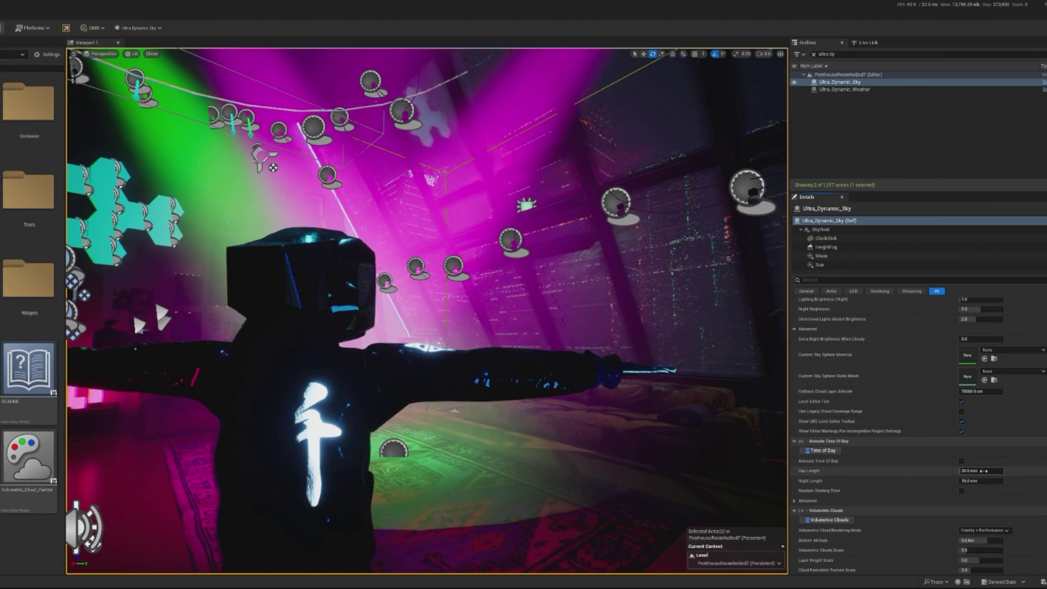
{"action": "key", "text": "BackSpace"}
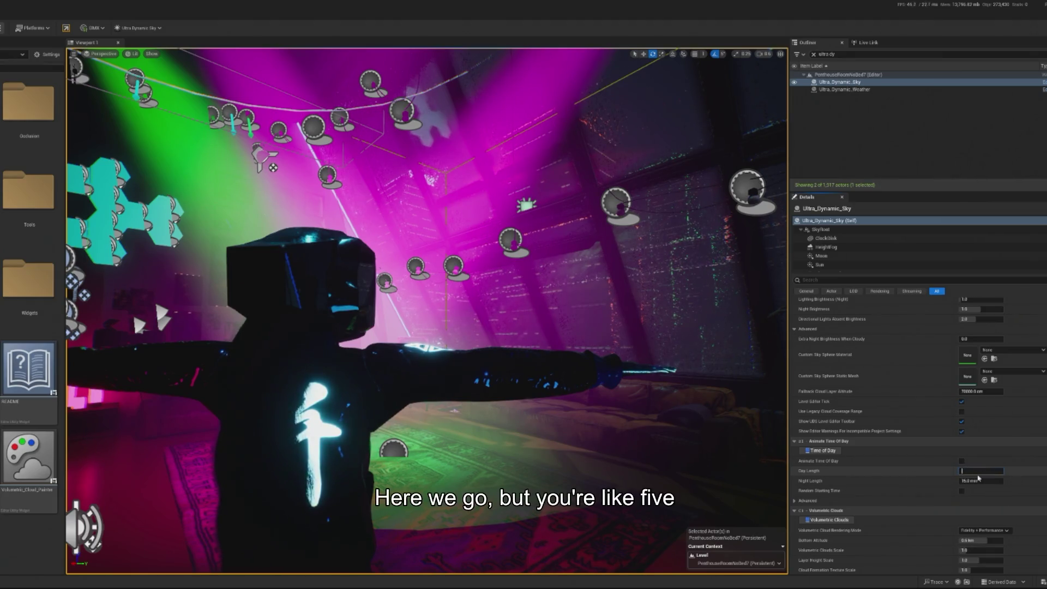
{"action": "key", "text": "Return"}
{"action": "left_click", "coordinate": [981, 482]}
{"action": "scroll", "coordinate": [897, 410], "scroll_direction": "up", "scroll_amount": 9}
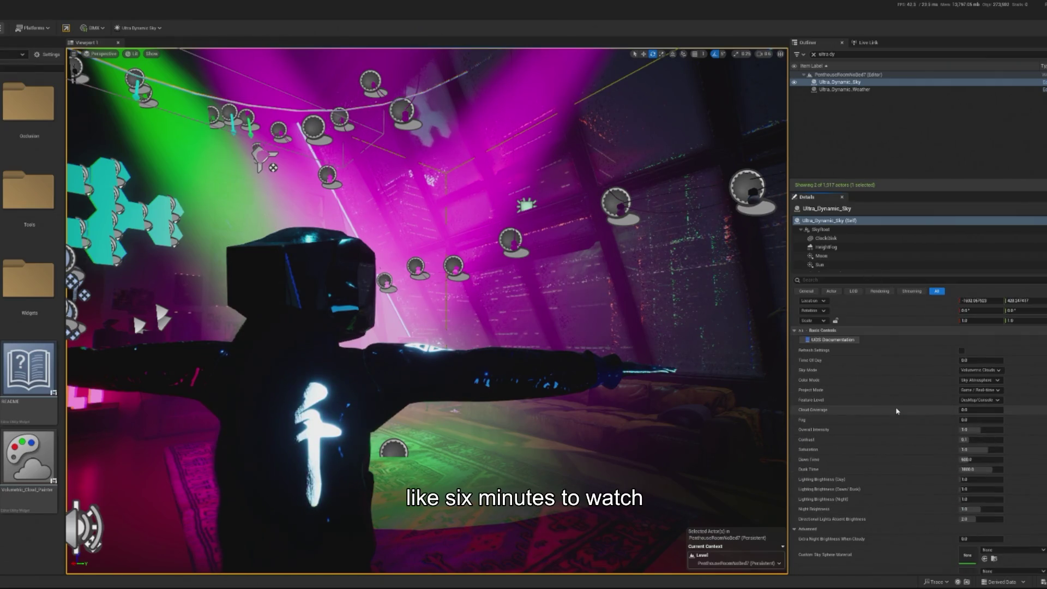
{"action": "scroll", "coordinate": [900, 411], "scroll_direction": "up", "scroll_amount": 1}
{"action": "mouse_move", "coordinate": [976, 371]}
{"action": "left_mouse_down"}
{"action": "mouse_move", "coordinate": [1035, 371]}
{"action": "mouse_move", "coordinate": [973, 371]}
{"action": "left_mouse_up"}
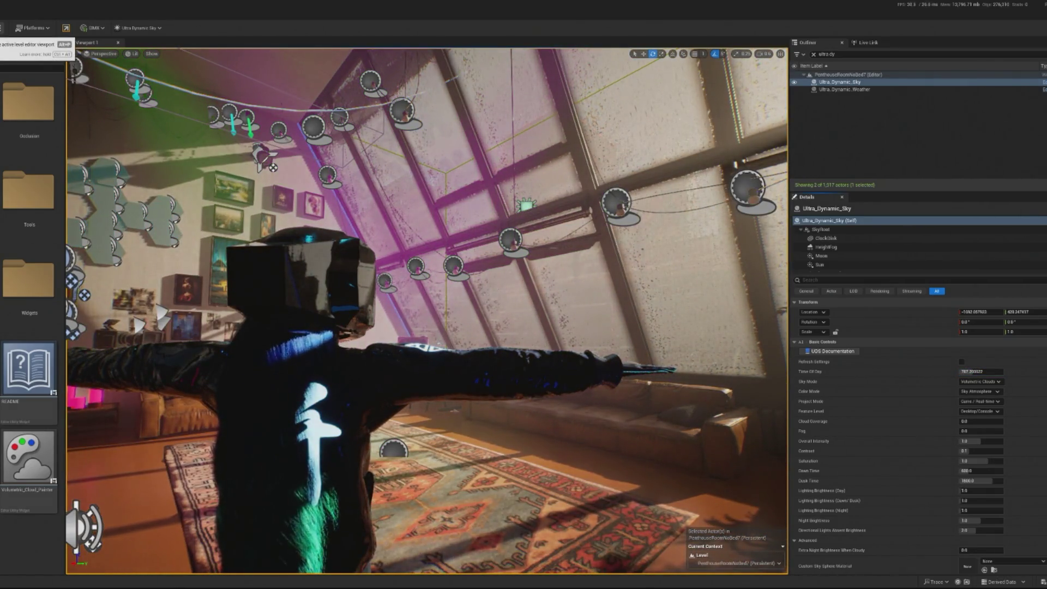
{"action": "key", "text": "alt+p"}
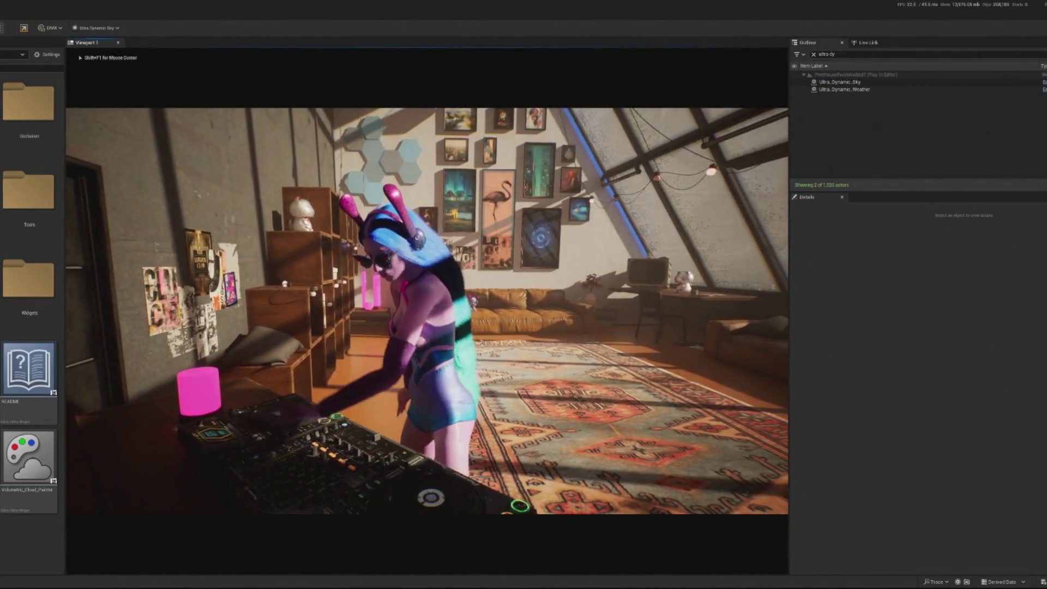
{"action": "key", "text": "shift+F1"}
{"action": "left_click", "coordinate": [261, 212]}
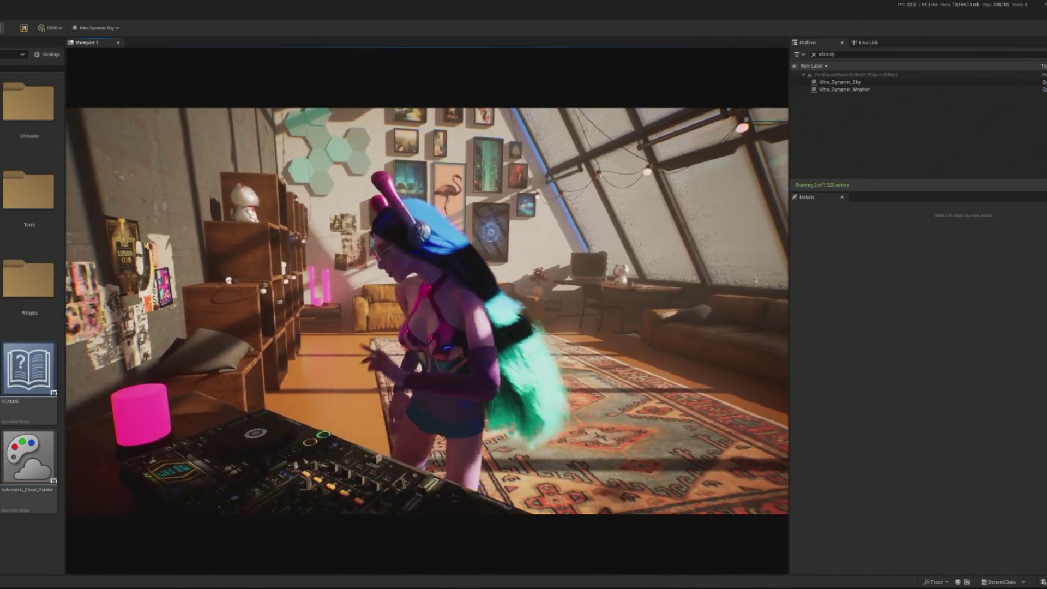
{"action": "key", "text": "Escape"}
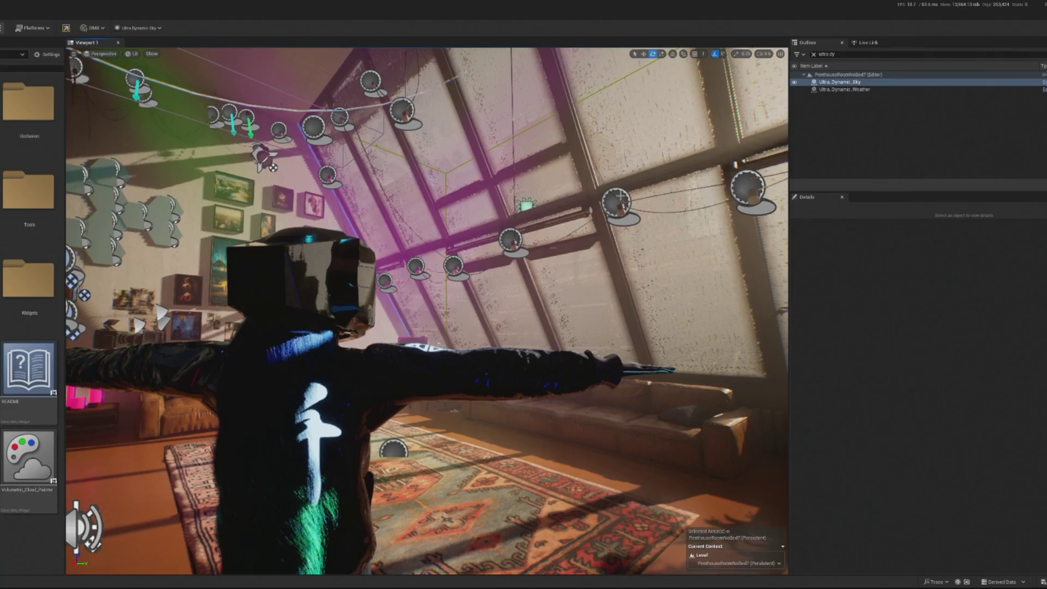
Step: Tick Animate Time Of Day with a 3 min Day Length, then start Play In Editor
{"action": "scroll", "coordinate": [915, 469], "scroll_direction": "down", "scroll_amount": 3}
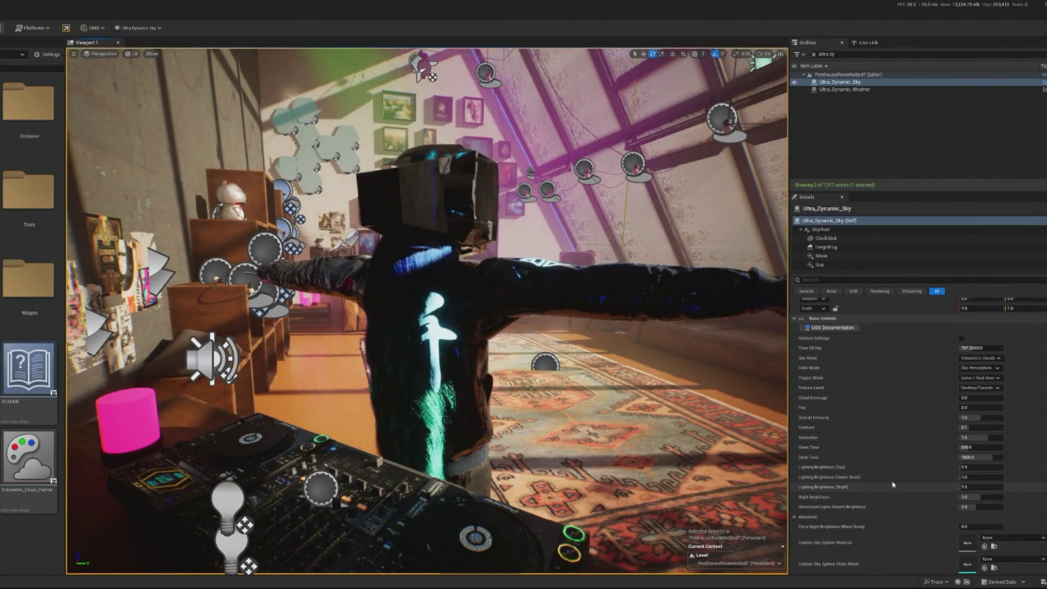
{"action": "scroll", "coordinate": [918, 495], "scroll_direction": "down", "scroll_amount": 3}
{"action": "scroll", "coordinate": [872, 464], "scroll_direction": "up", "scroll_amount": 2}
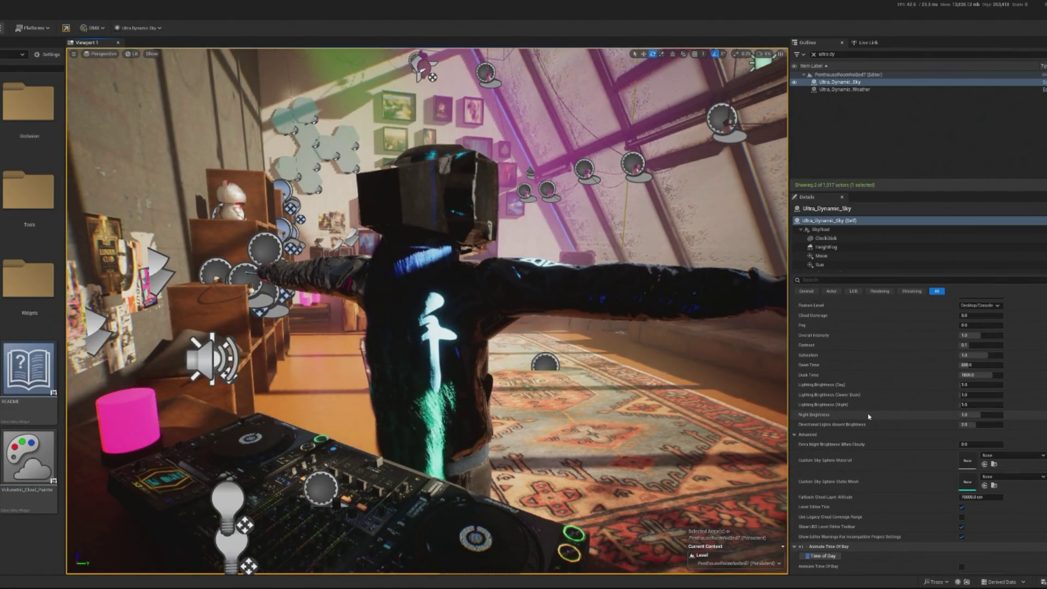
{"action": "scroll", "coordinate": [836, 429], "scroll_direction": "down", "scroll_amount": 3}
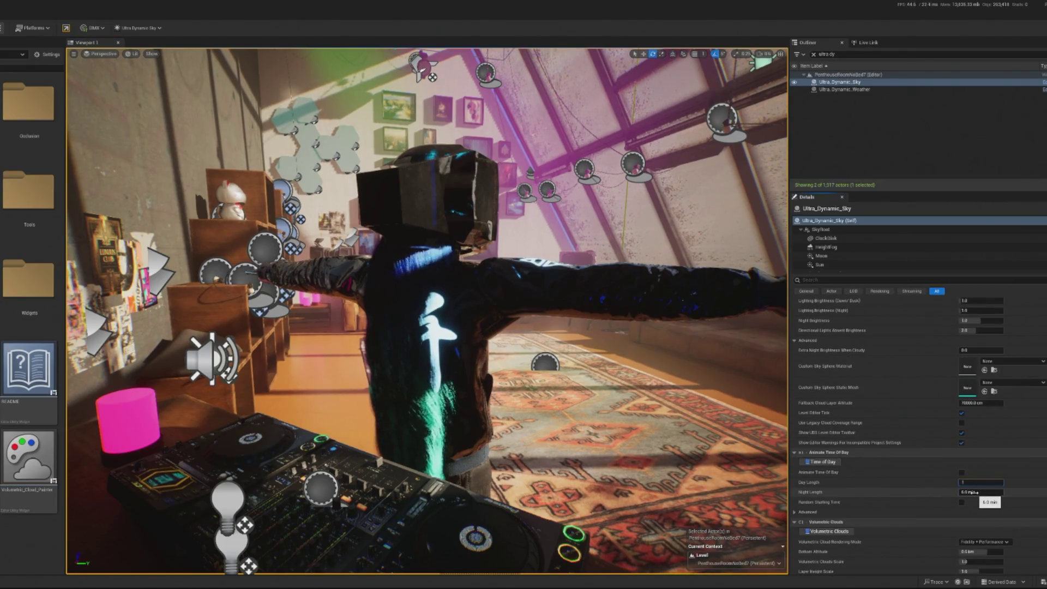
{"action": "left_click", "coordinate": [961, 473]}
{"action": "type", "text": "3"}
{"action": "left_click", "coordinate": [979, 492]}
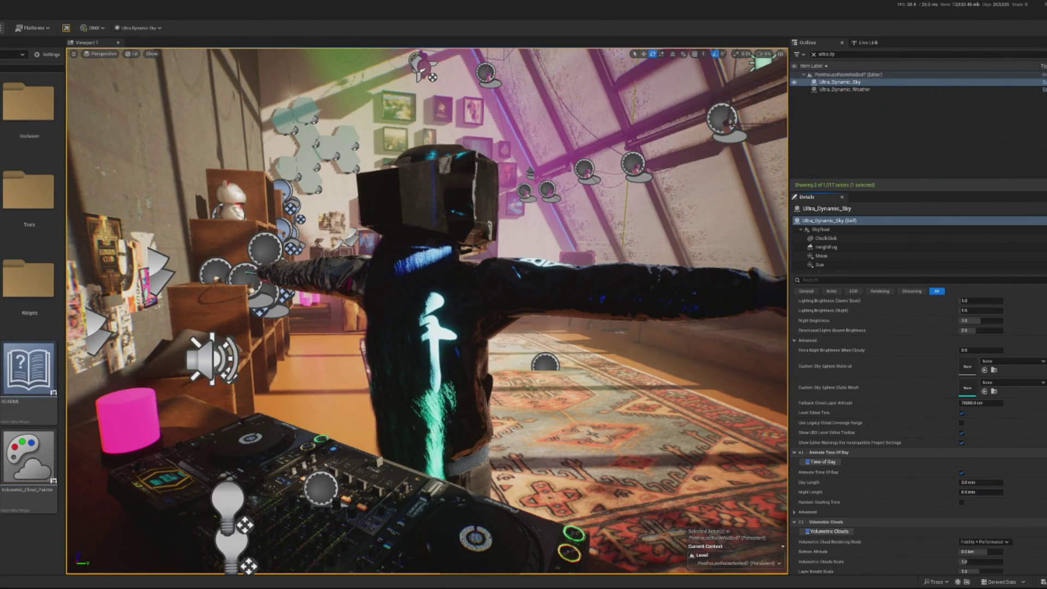
{"action": "key", "text": "alt+p"}
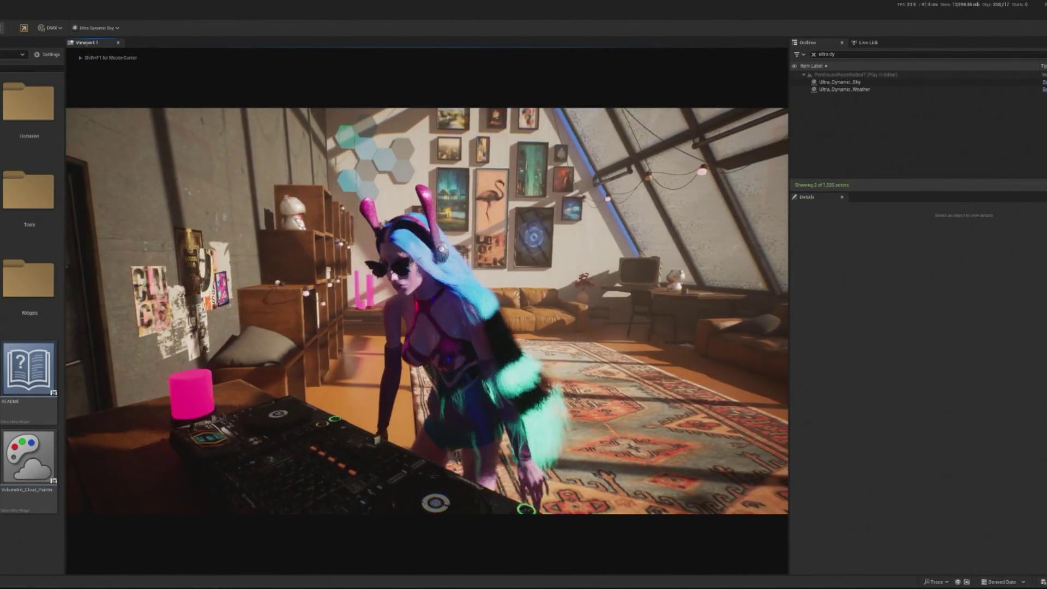
Step: Free the mouse from the penthouse play view, exit to the editor, and focus on the sun target
{"action": "key", "text": "shift+F1"}
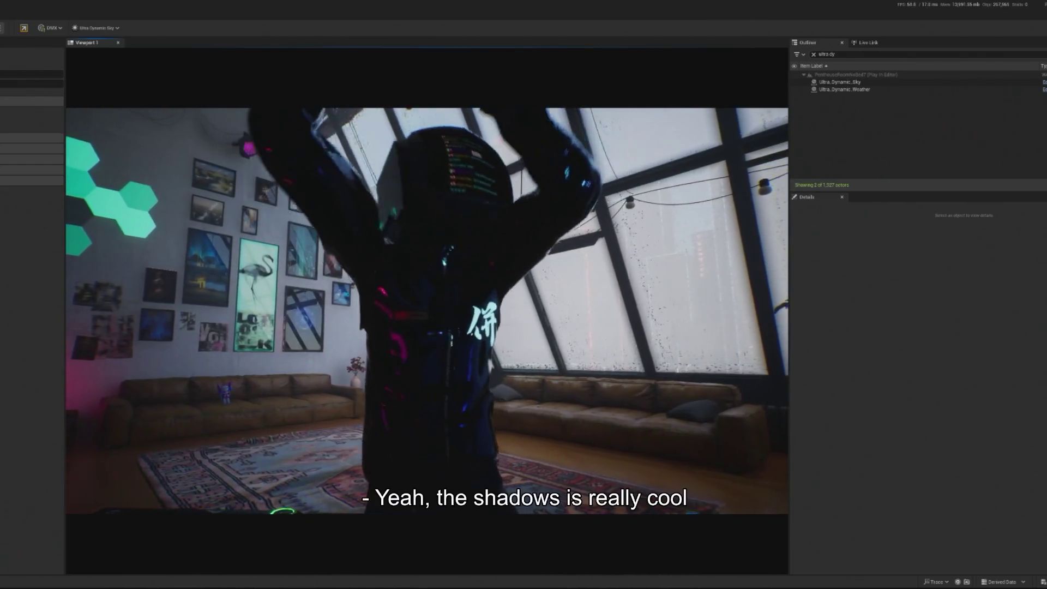
{"action": "key", "text": "shift+F1"}
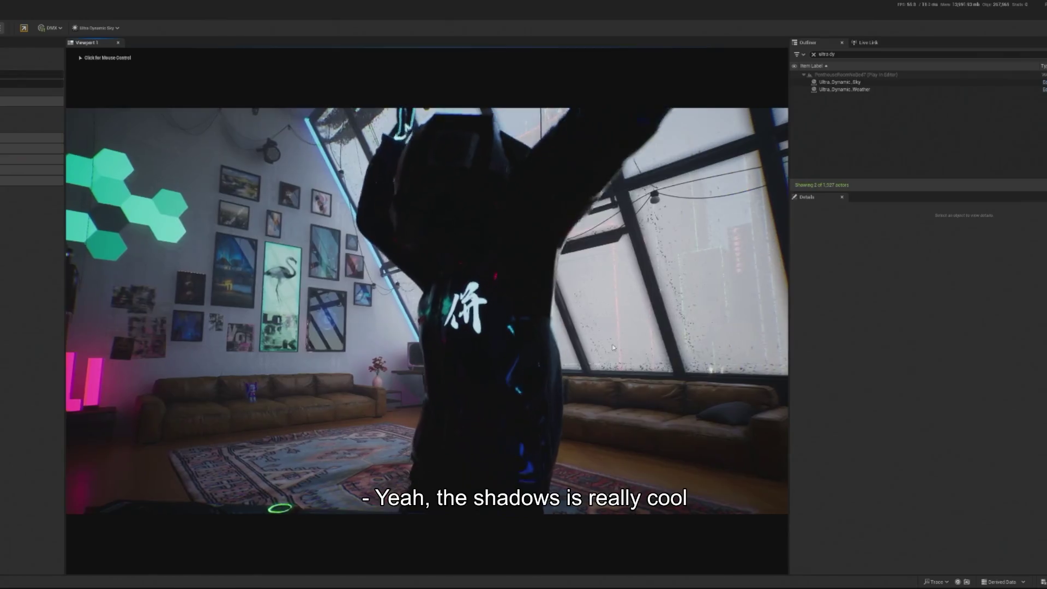
{"action": "key", "text": "F8"}
{"action": "key", "text": "f"}
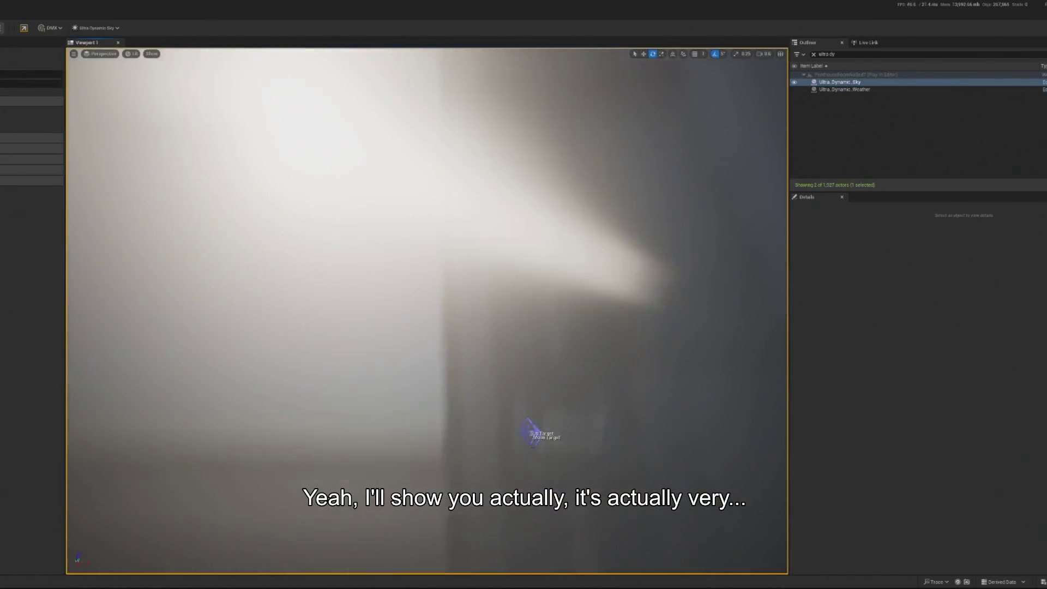
Step: Stop play, delete the ExponentialHeightFog found by filtering 'exp', and replay with Alt+P
{"action": "key", "text": "f"}
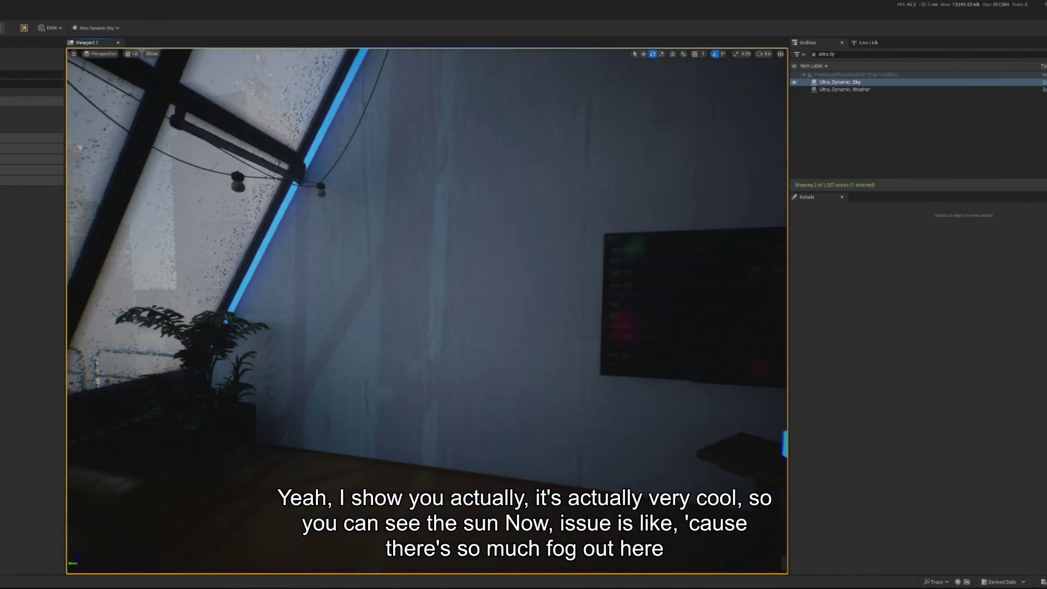
{"action": "key", "text": "Escape"}
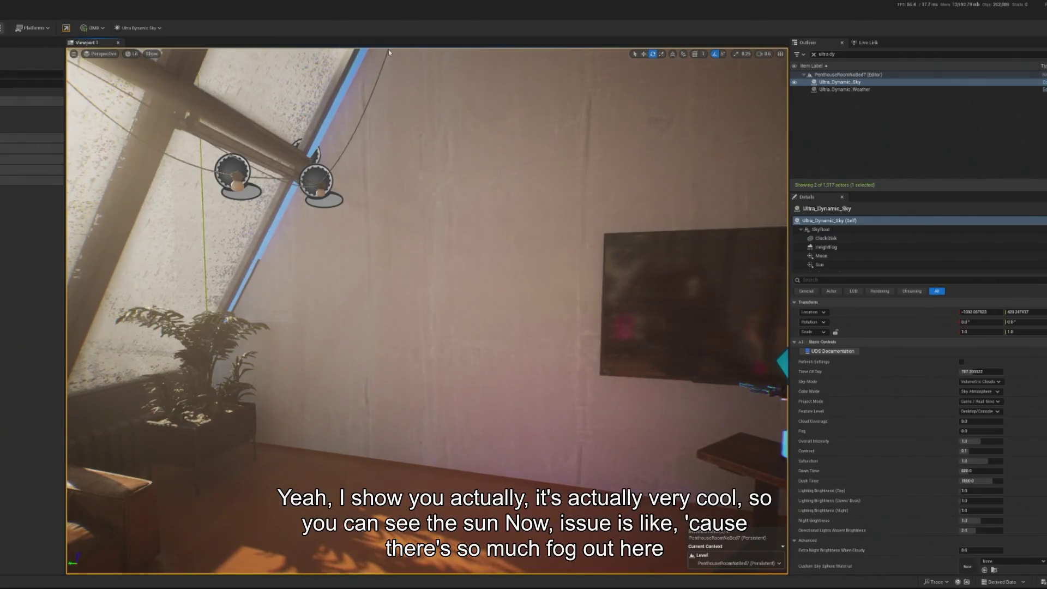
{"action": "type", "text": "exp"}
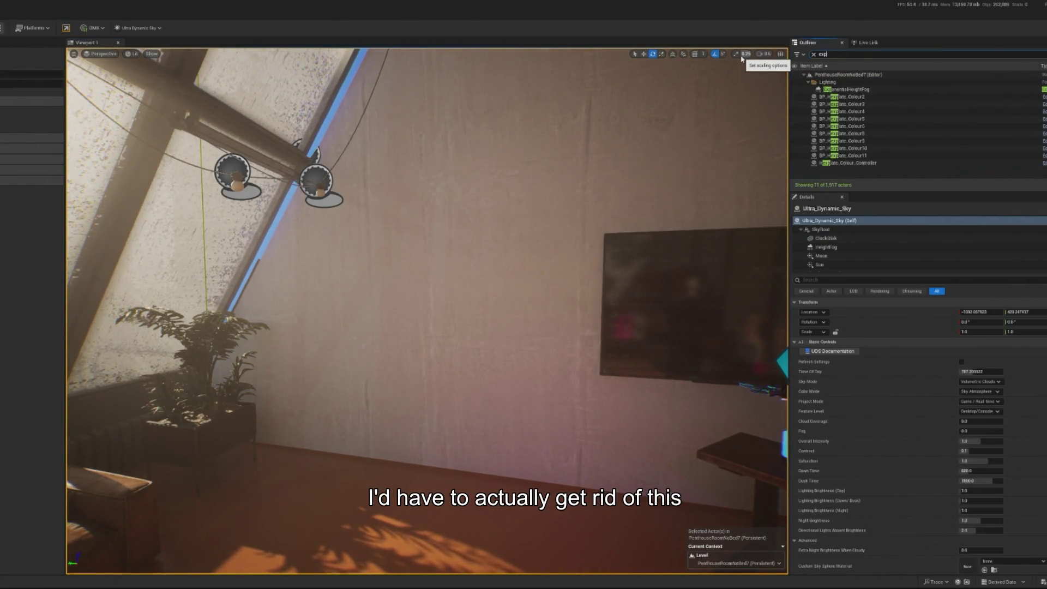
{"action": "left_click", "coordinate": [847, 90]}
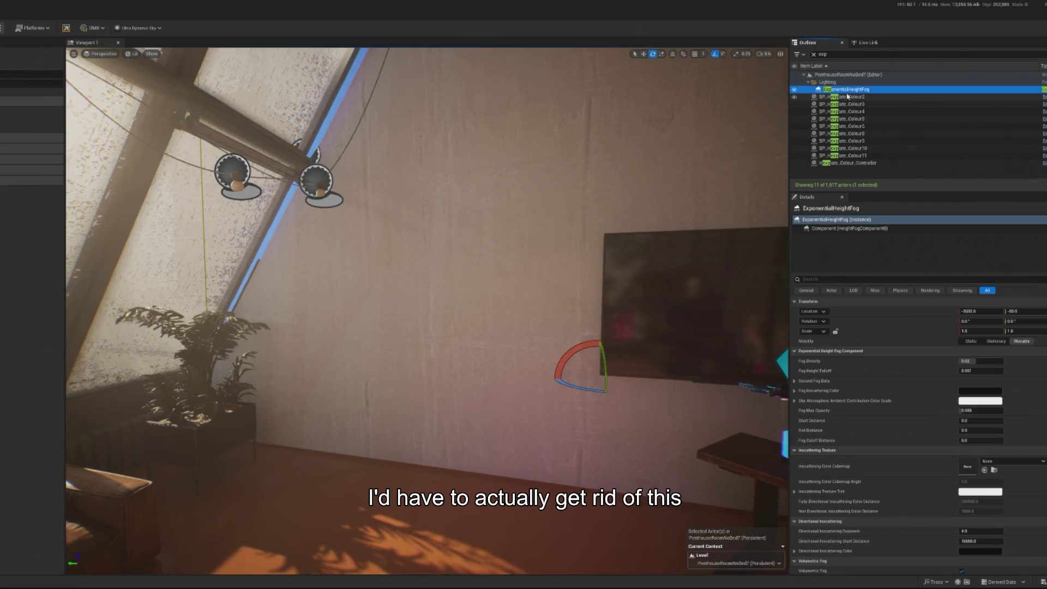
{"action": "key", "text": "Delete"}
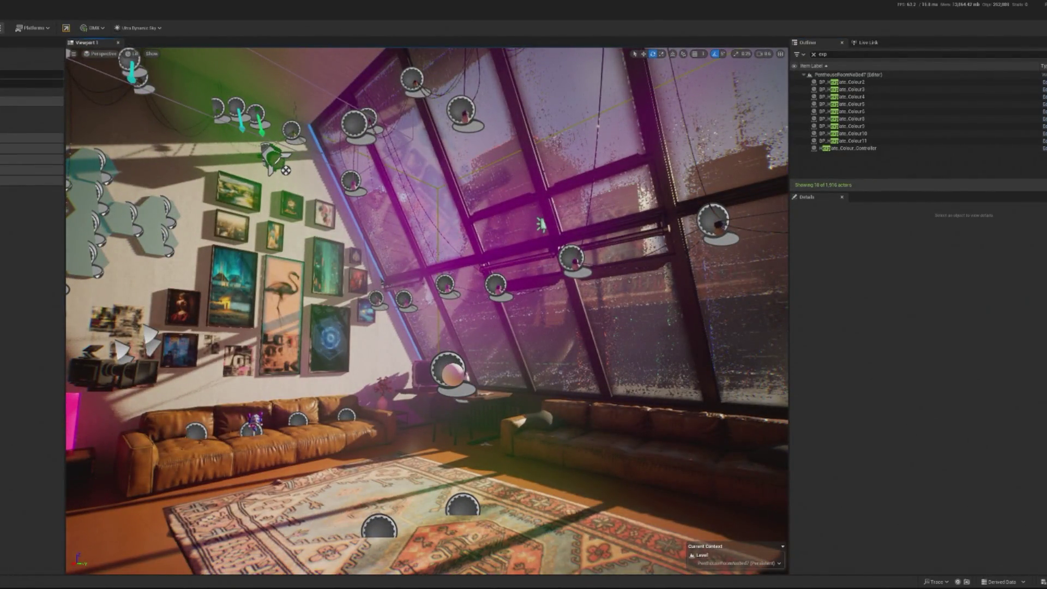
{"action": "key", "text": "alt+p"}
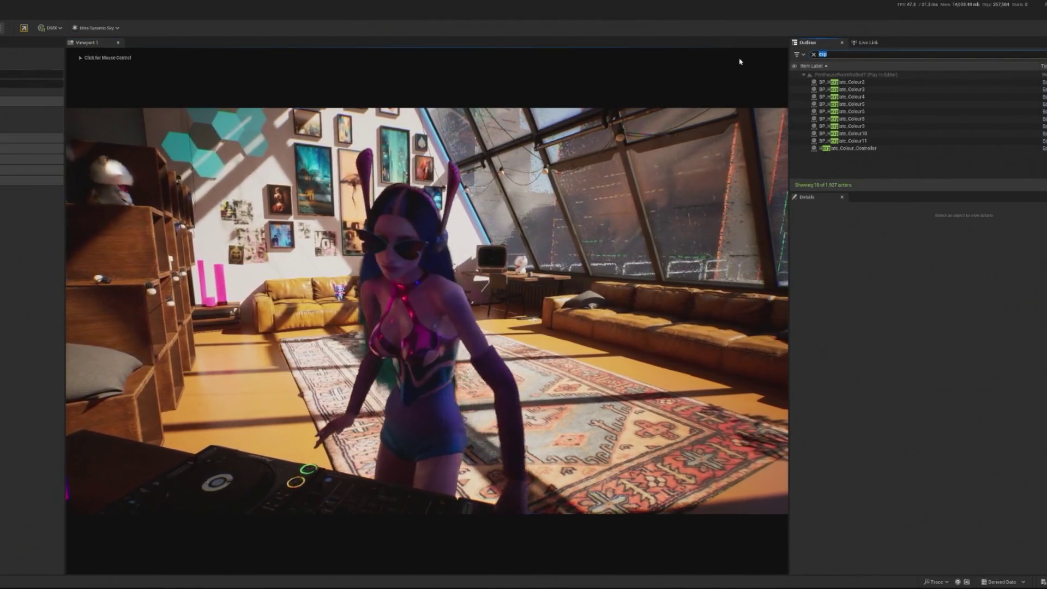
Step: Filter the Outliner for the crowd, select BP_InteractiveCrowd, and run SpawnDebugDancer to add dancers
{"action": "type", "text": "crpwd"}
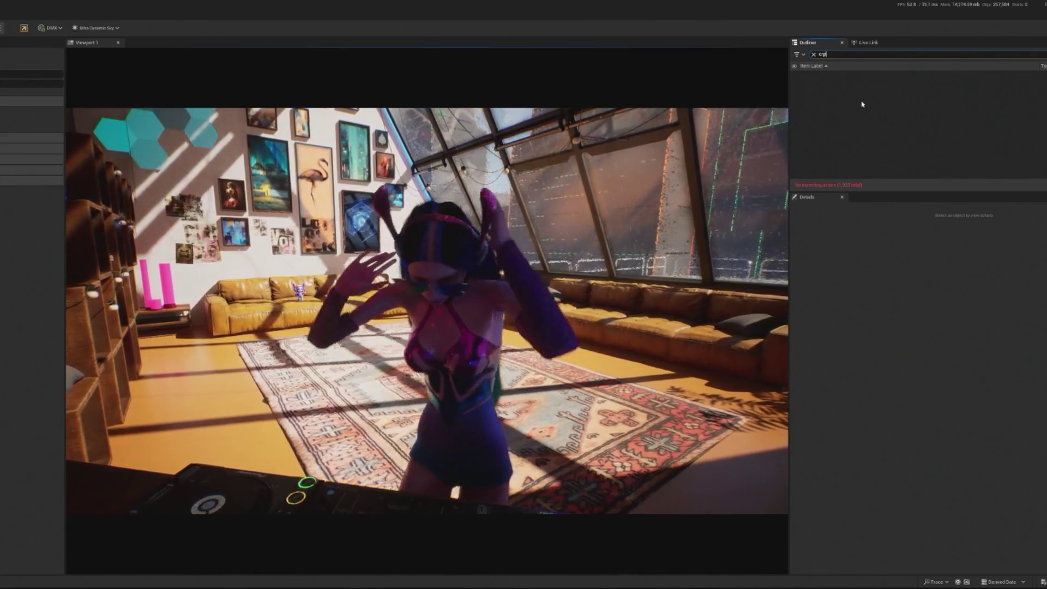
{"action": "key", "text": "BackSpace"}
{"action": "key", "text": "BackSpace"}
{"action": "key", "text": "BackSpace"}
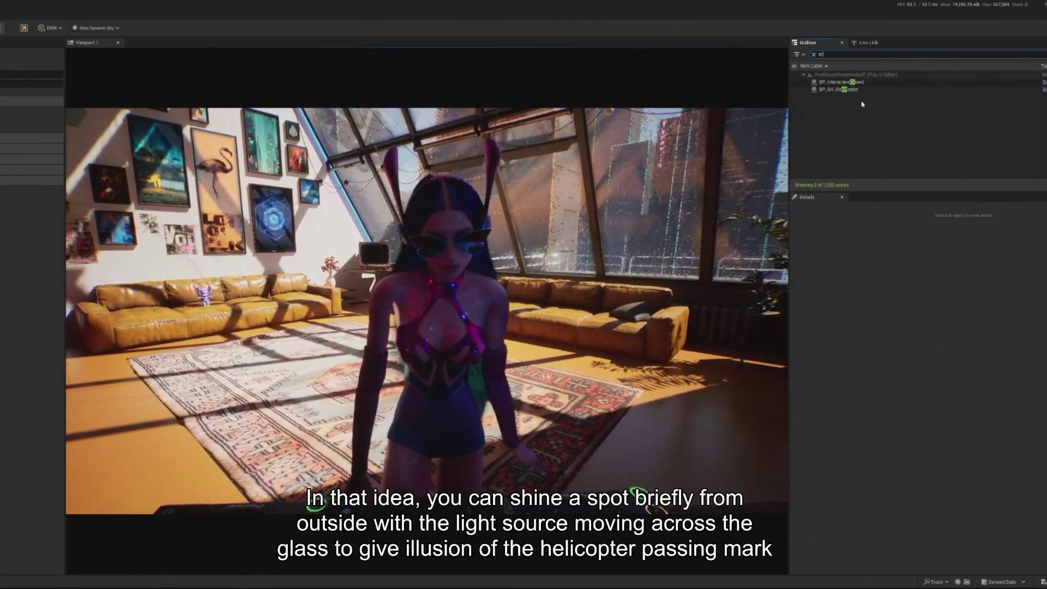
{"action": "left_click", "coordinate": [858, 90]}
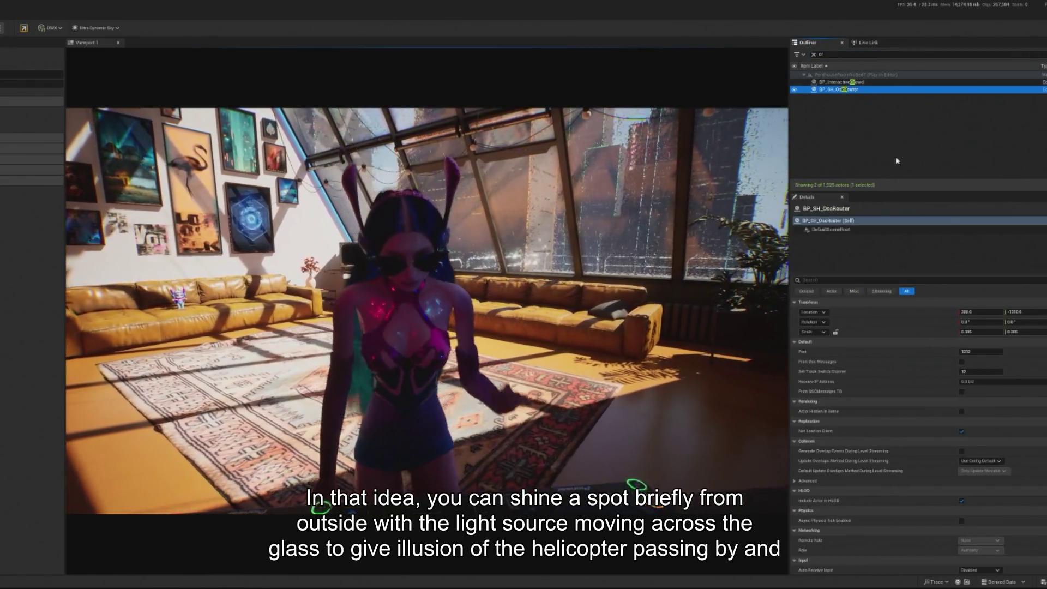
{"action": "left_click", "coordinate": [840, 82]}
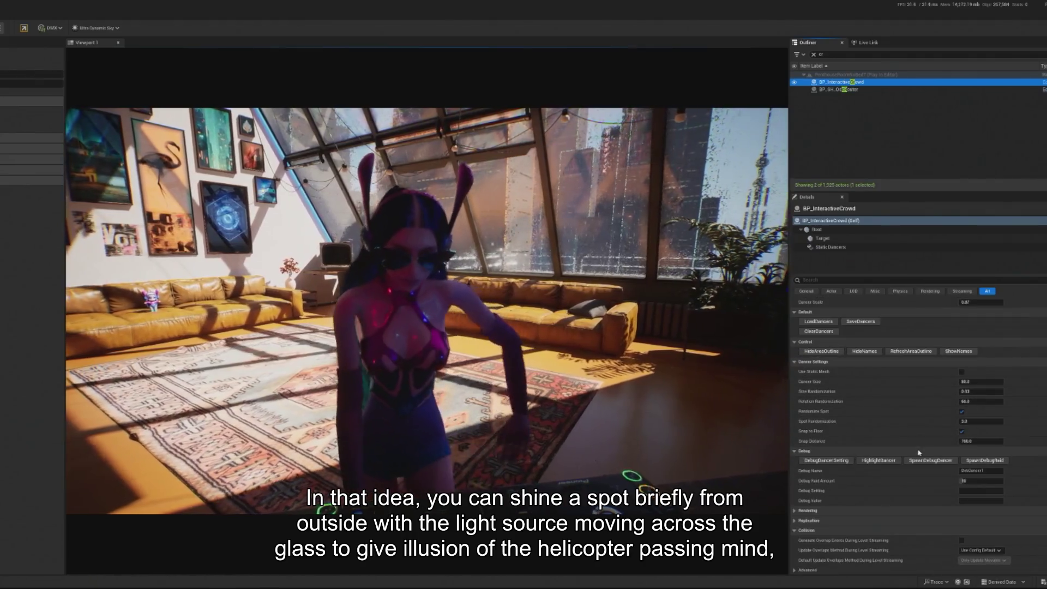
{"action": "left_click", "coordinate": [920, 461]}
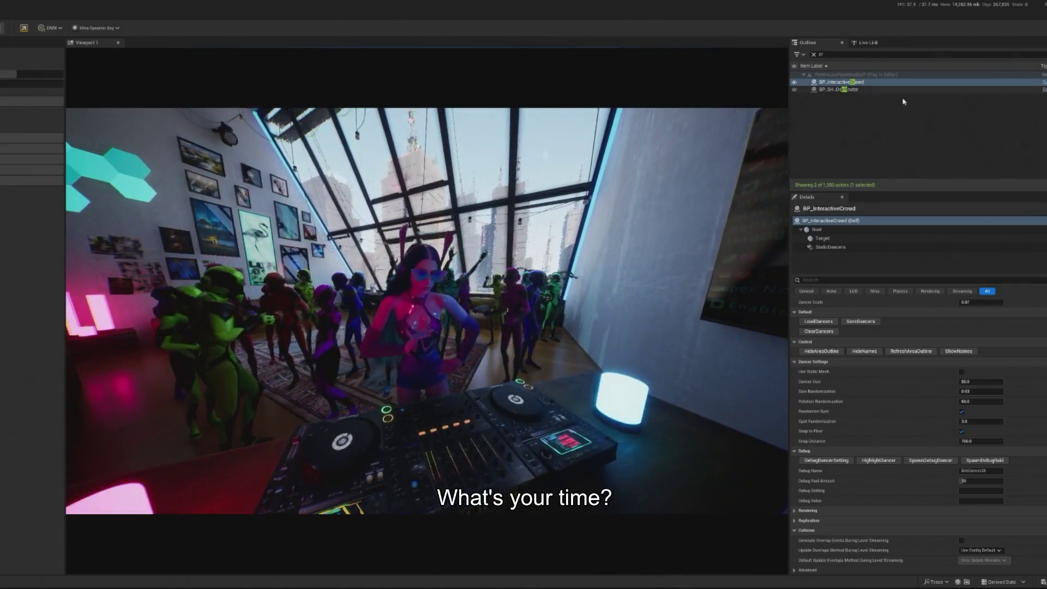
Step: Select Ultra_Dynamic_Sky via a 'sky' filter, watch night fall, then stop and undo to restore the fog
{"action": "key", "text": "BackSpace"}
{"action": "type", "text": "sky"}
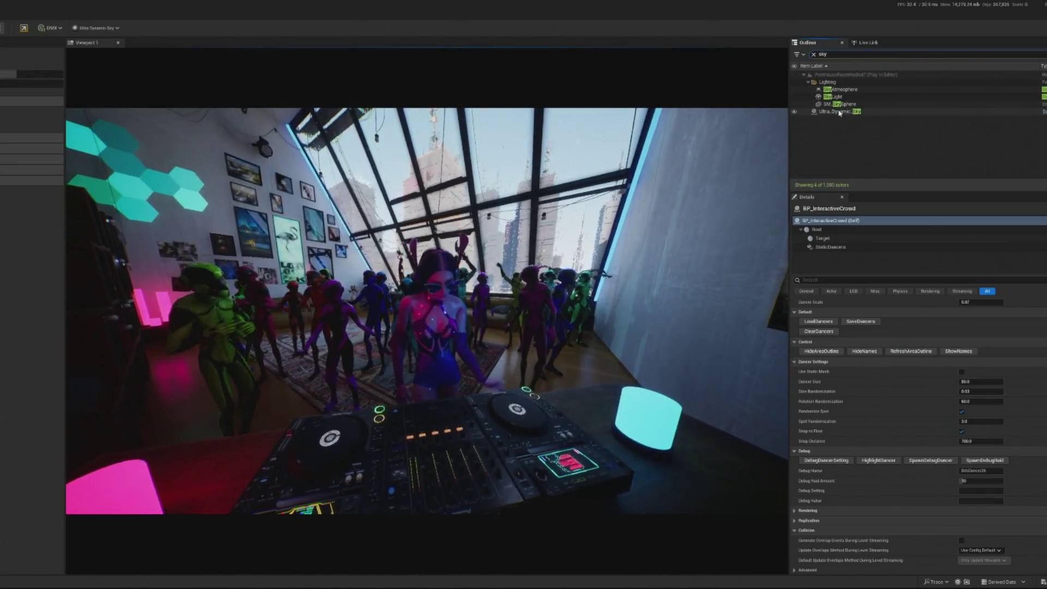
{"action": "left_click", "coordinate": [838, 112]}
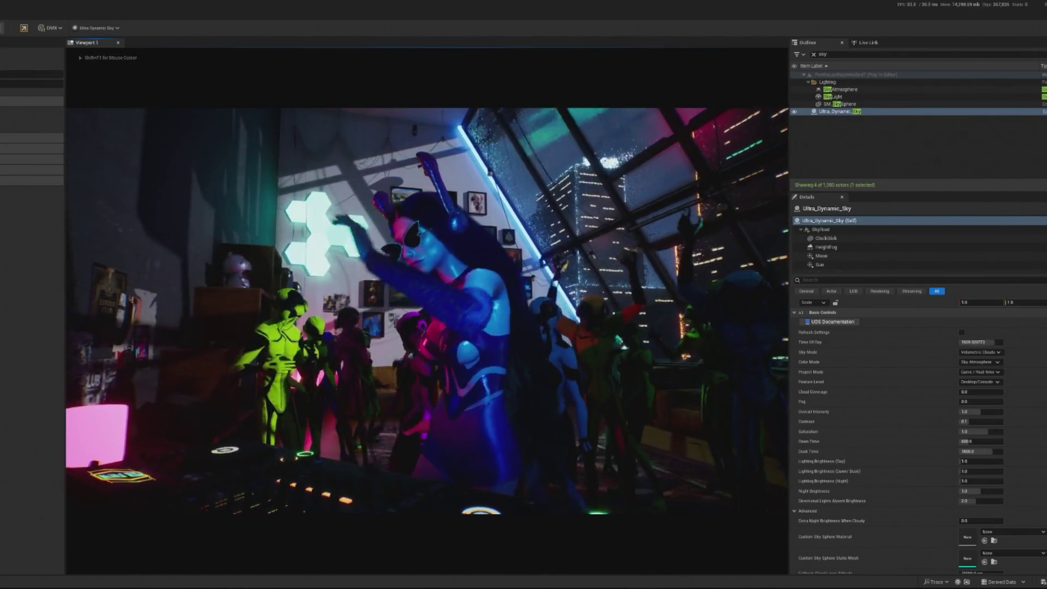
{"action": "key", "text": "Escape"}
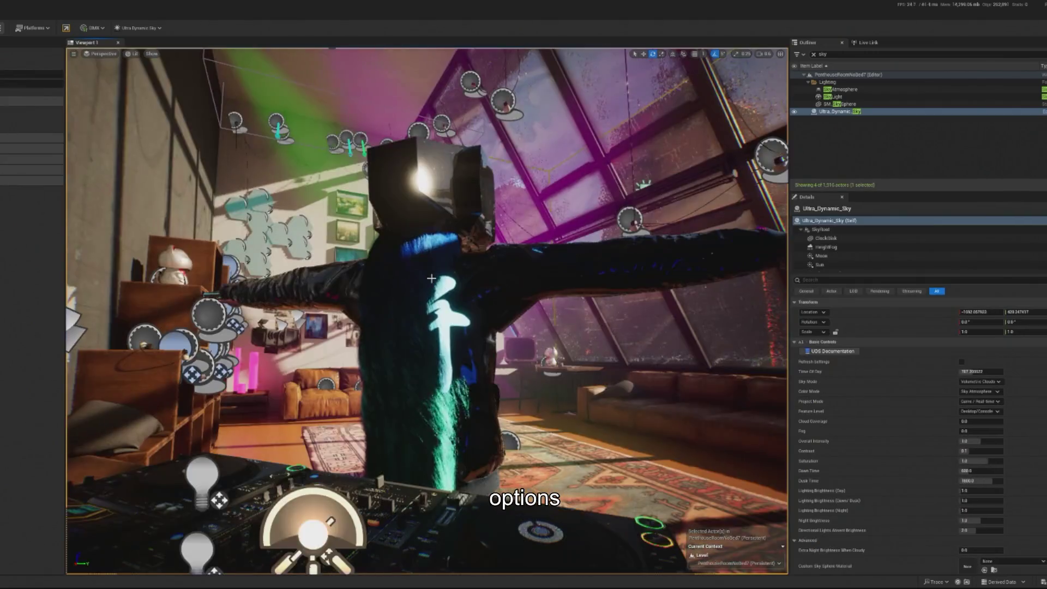
{"action": "key", "text": "ctrl+z"}
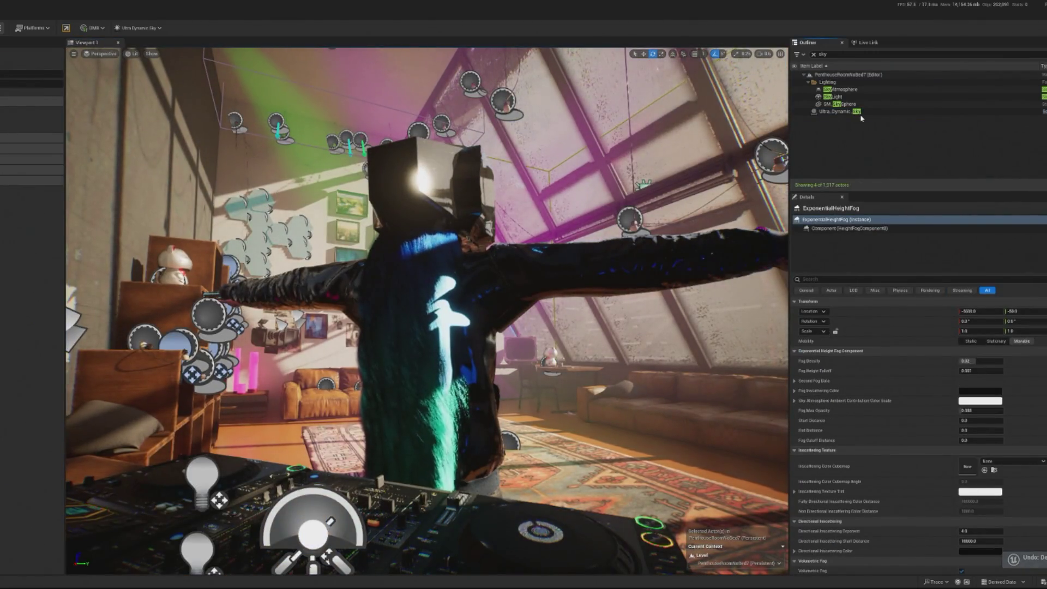
Step: Filter the Outliner by 'ultra', delete Ultra_Dynamic_Weather, then undo to bring it back
{"action": "left_click", "coordinate": [812, 54]}
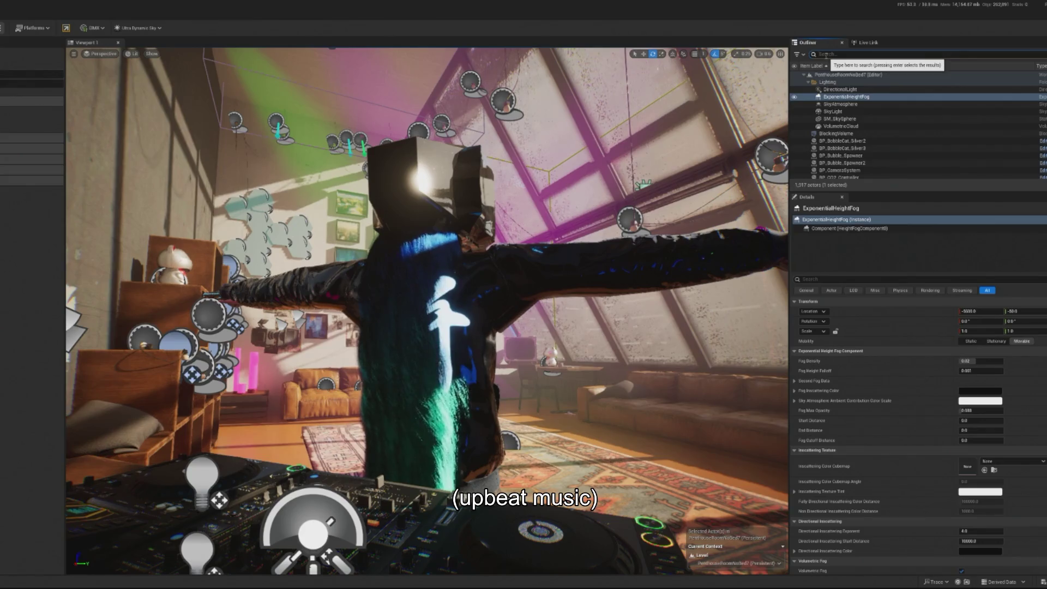
{"action": "type", "text": "ultra"}
{"action": "left_click", "coordinate": [844, 89]}
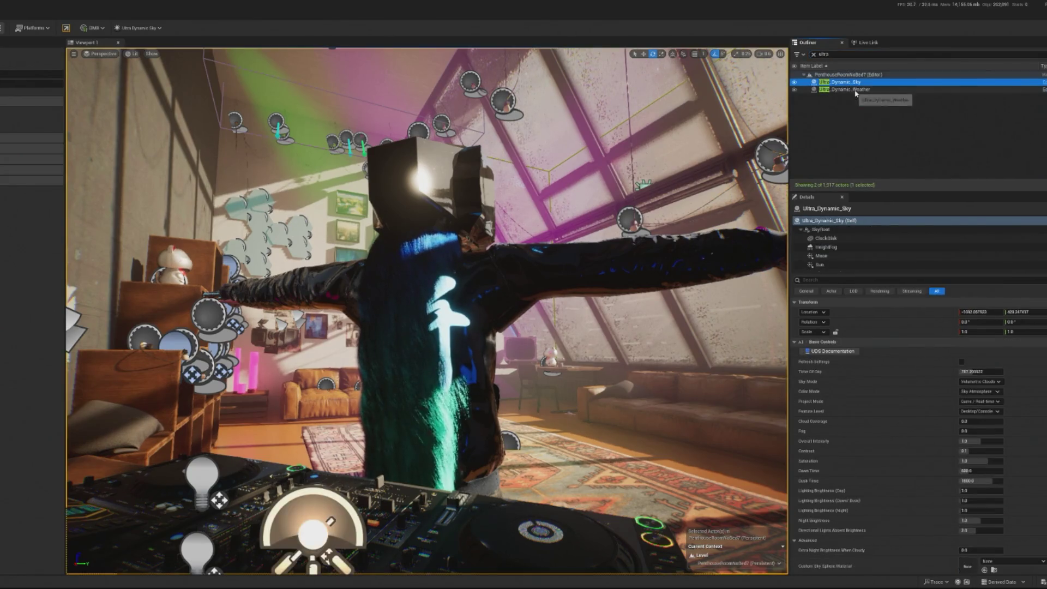
{"action": "key", "text": "Delete"}
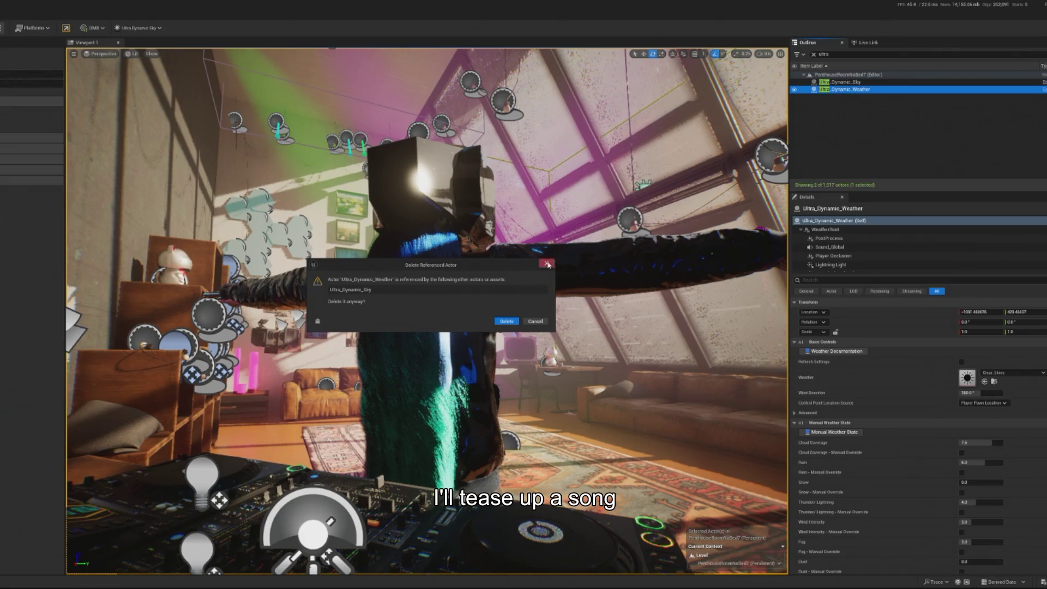
{"action": "left_click", "coordinate": [506, 321]}
{"action": "key", "text": "ctrl+z"}
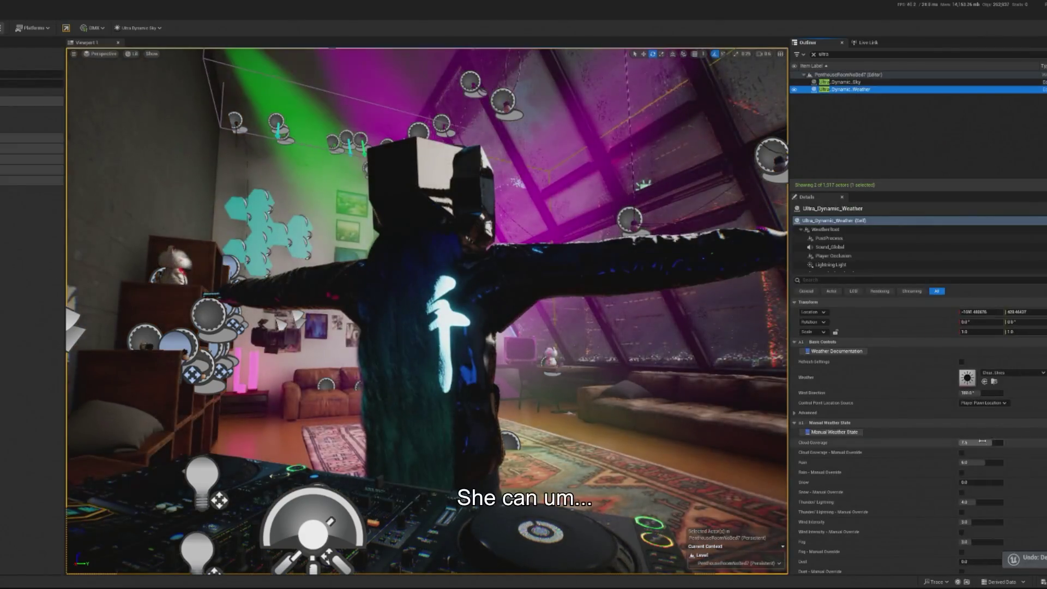
Step: Try the Foggy and Overcast presets, set the Weather to Rain, and play the level
{"action": "left_click", "coordinate": [1012, 372]}
{"action": "scroll", "coordinate": [1014, 486], "scroll_direction": "up", "scroll_amount": 1}
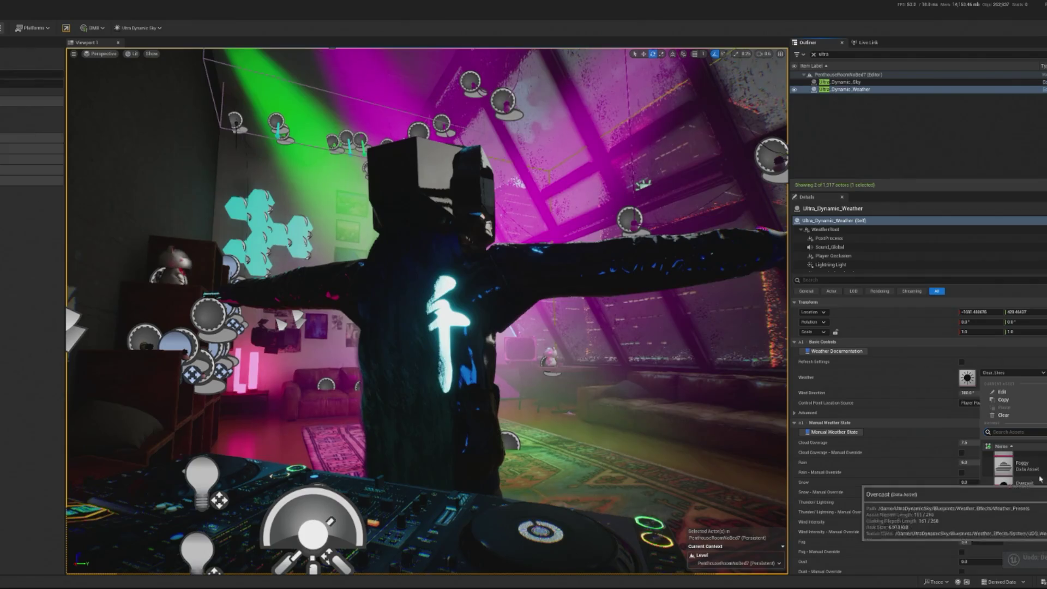
{"action": "left_click", "coordinate": [1014, 499]}
{"action": "left_click", "coordinate": [1019, 518]}
{"action": "scroll", "coordinate": [1014, 486], "scroll_direction": "down", "scroll_amount": 2}
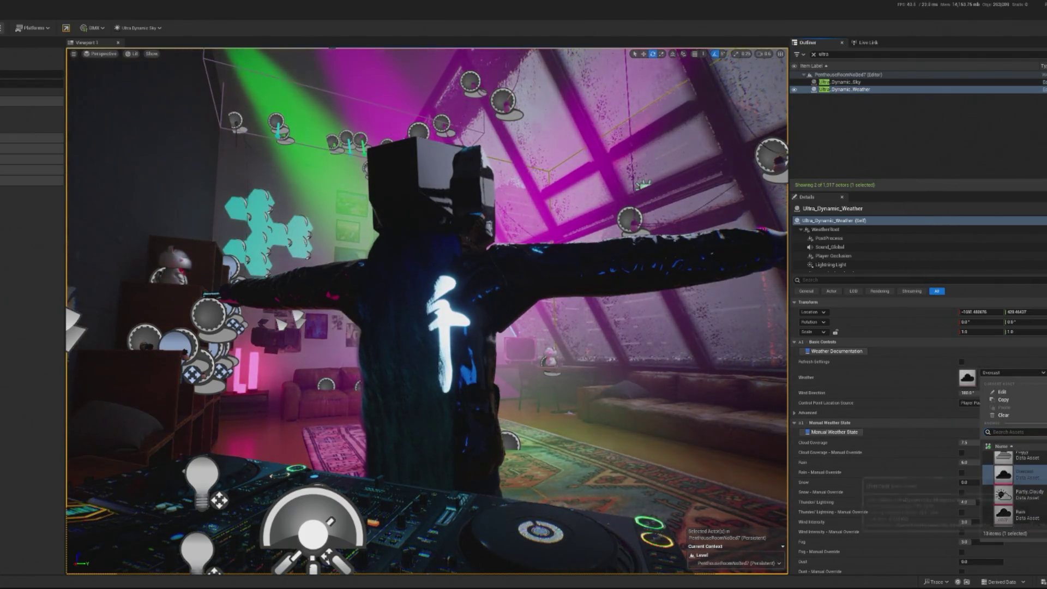
{"action": "left_click", "coordinate": [1014, 501]}
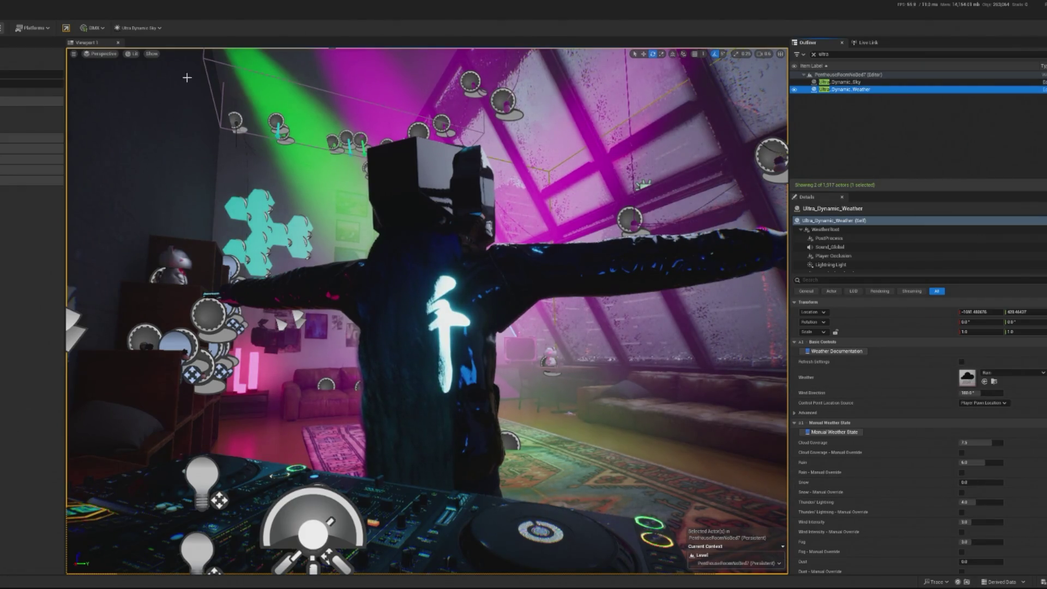
{"action": "key", "text": "alt+p"}
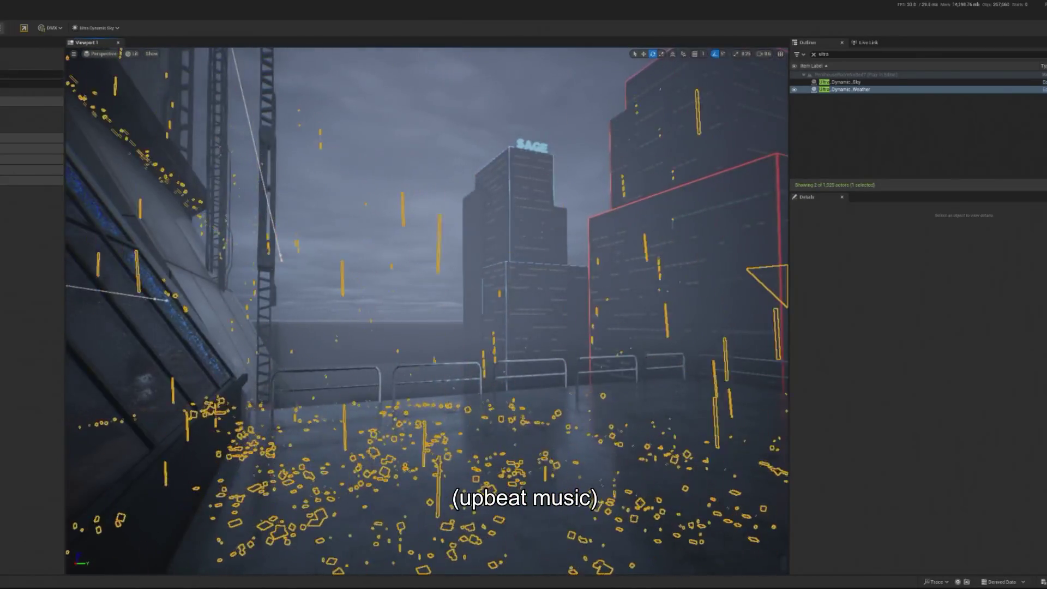
Step: Return to the player's view in the room and switch to the camera showing the dancing DJ
{"action": "key", "text": "F8"}
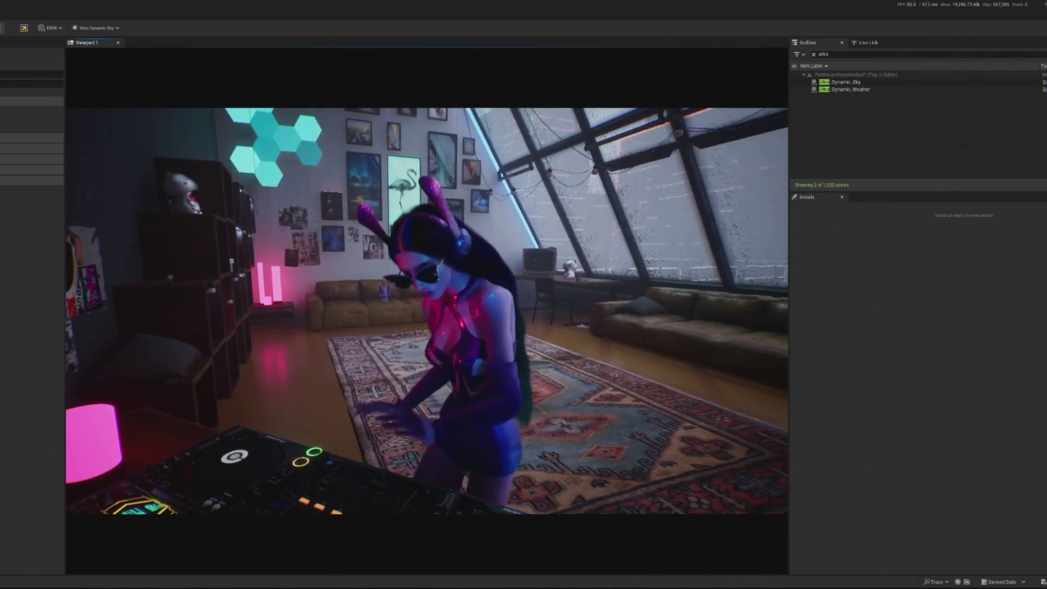
{"action": "key", "text": "shift+F1"}
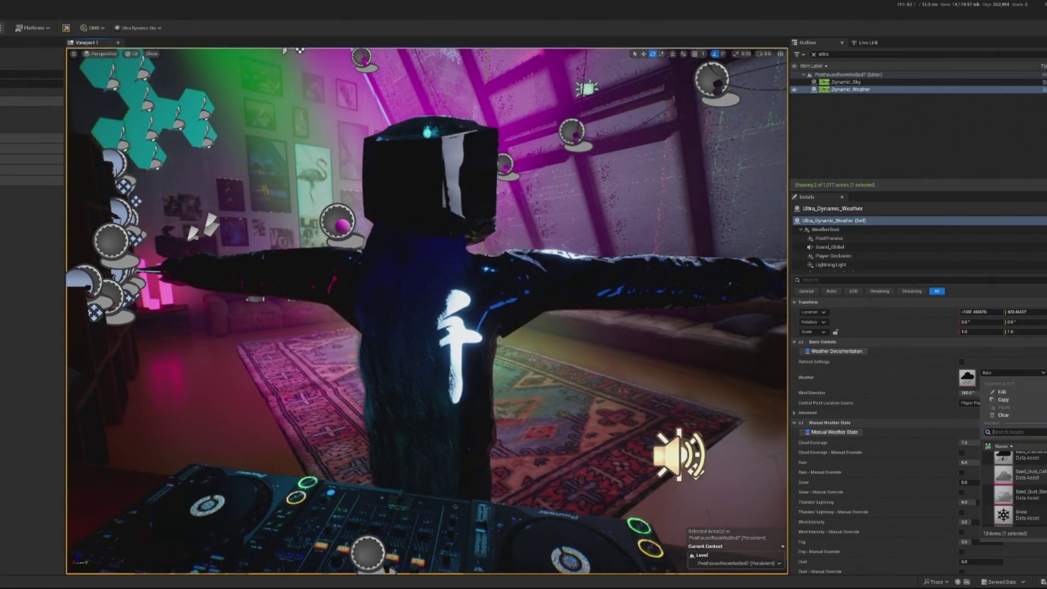
Step: Set the weather to Rain_Thunderstorm, stop play, and toggle selection of the Ultra_Dynamic actors
{"action": "left_click", "coordinate": [1014, 501]}
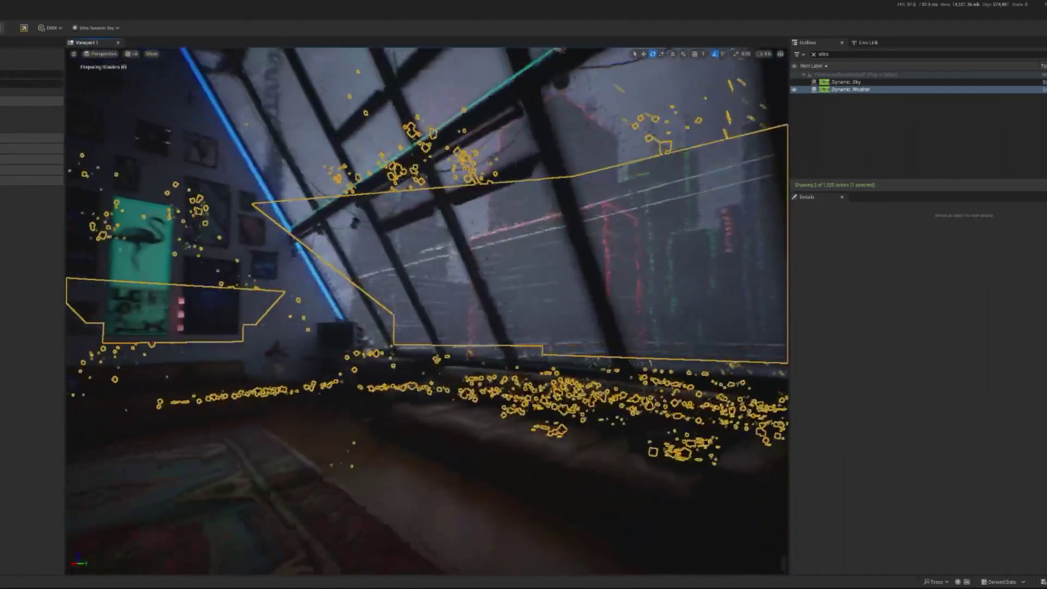
{"action": "key", "text": "Escape"}
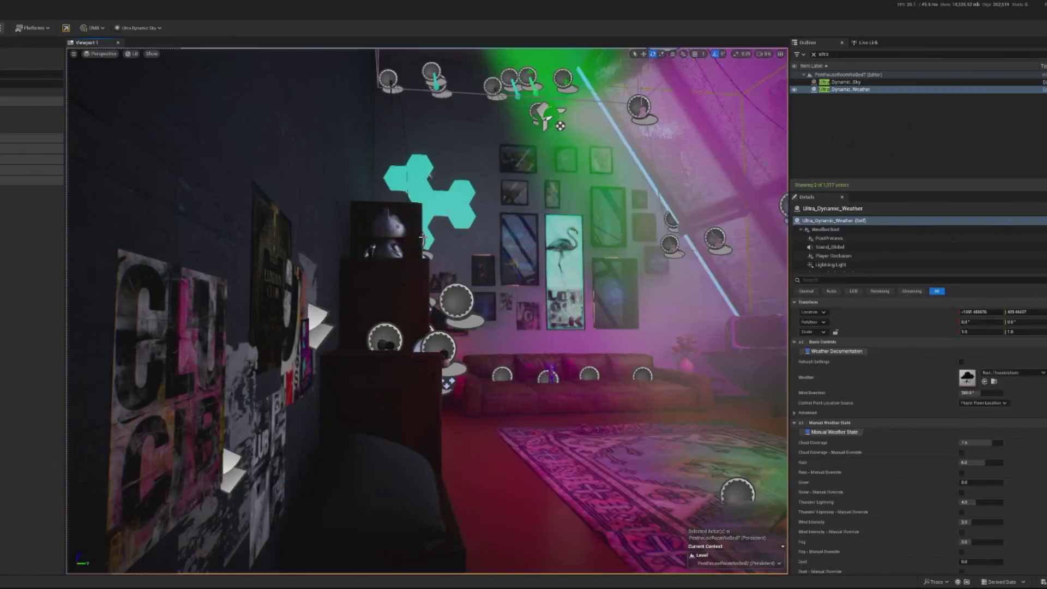
{"action": "left_click", "coordinate": [854, 89], "text": "ctrl"}
{"action": "left_click", "coordinate": [854, 88]}
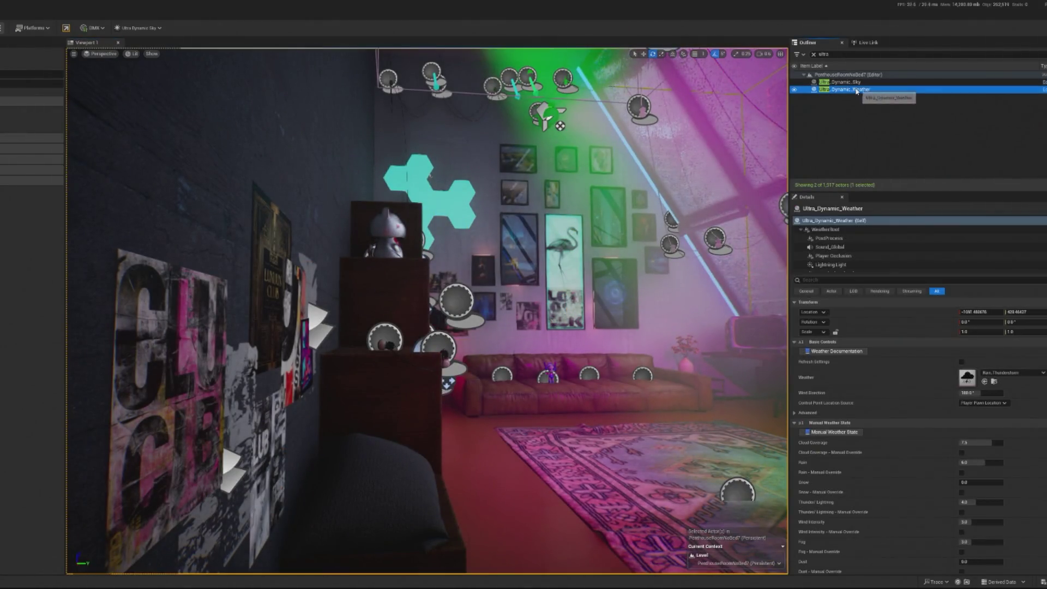
{"action": "left_click", "coordinate": [855, 88], "text": "ctrl"}
{"action": "left_click", "coordinate": [855, 88]}
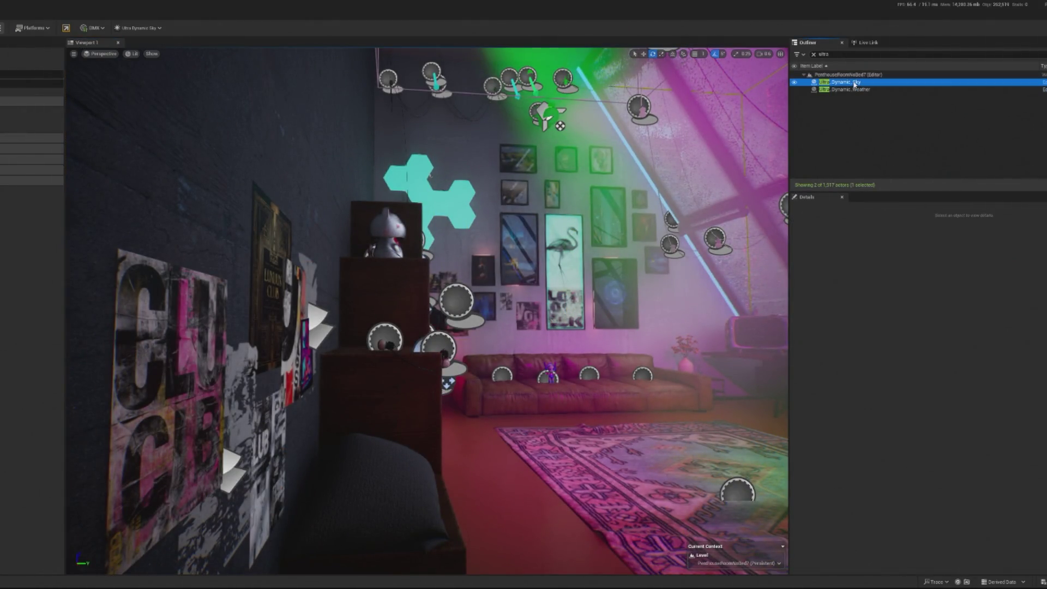
{"action": "left_click", "coordinate": [856, 92], "text": "ctrl"}
{"action": "left_click", "coordinate": [857, 89]}
{"action": "left_click", "coordinate": [858, 90], "text": "ctrl"}
{"action": "left_click", "coordinate": [861, 90]}
{"action": "left_click", "coordinate": [858, 92], "text": "ctrl"}
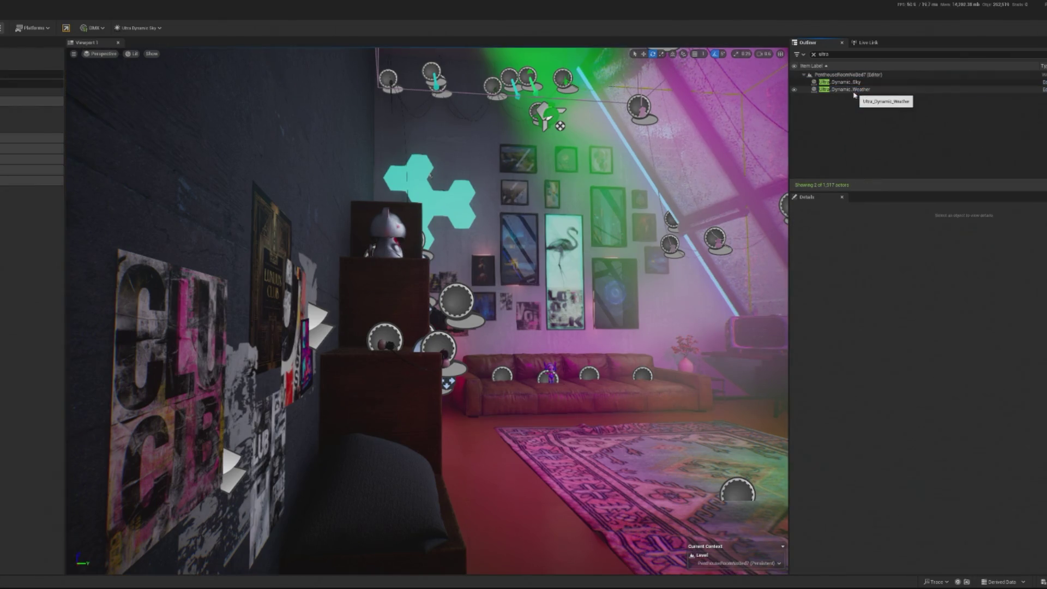
Step: Clear and retype the 'ult' Outliner filter, then select Ultra_Dynamic_Weather
{"action": "left_click", "coordinate": [814, 54]}
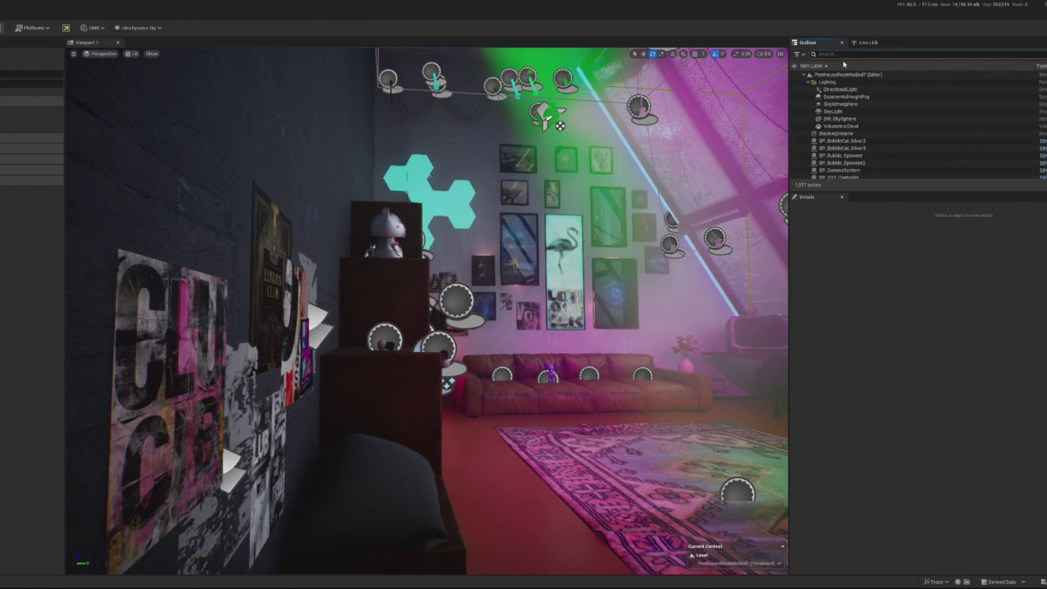
{"action": "type", "text": "ult"}
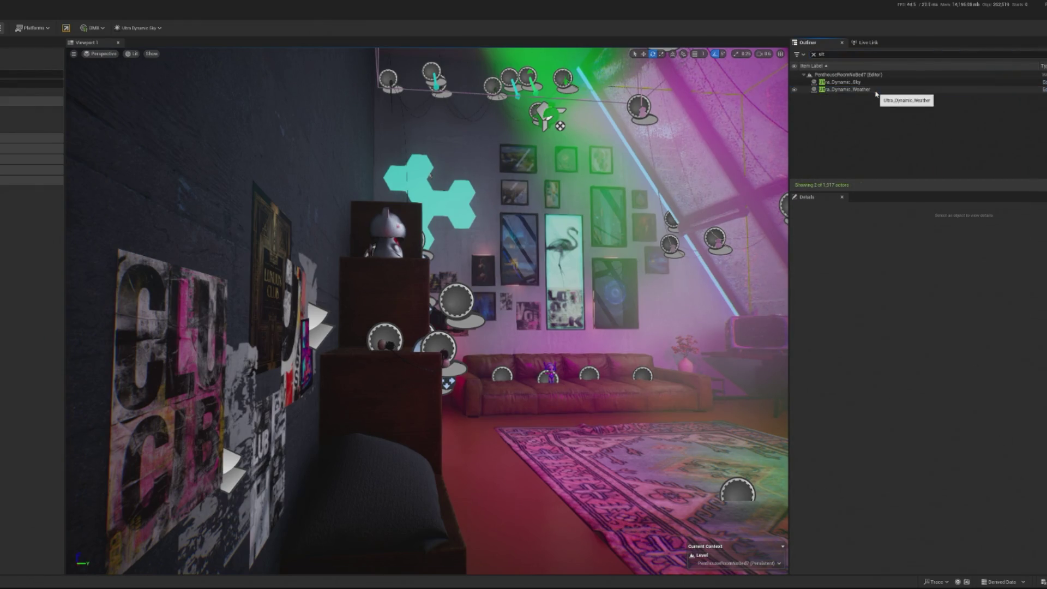
{"action": "left_click", "coordinate": [870, 90]}
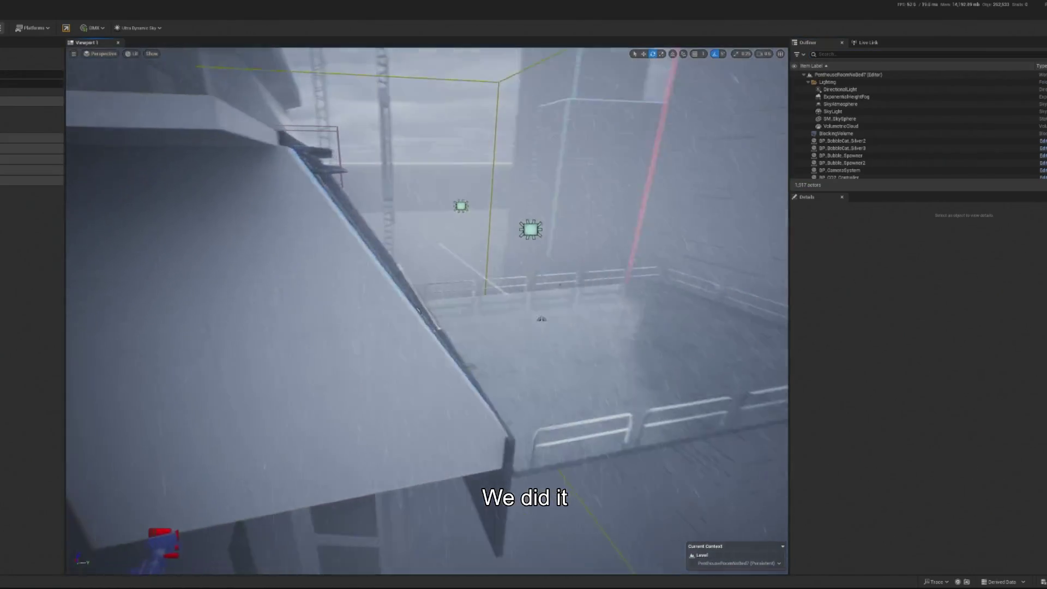
Step: Delete the Ultra_Dynamic_Weather actor, confirming the referenced-actor deletion
{"action": "scroll", "coordinate": [872, 115], "scroll_direction": "down", "scroll_amount": 2}
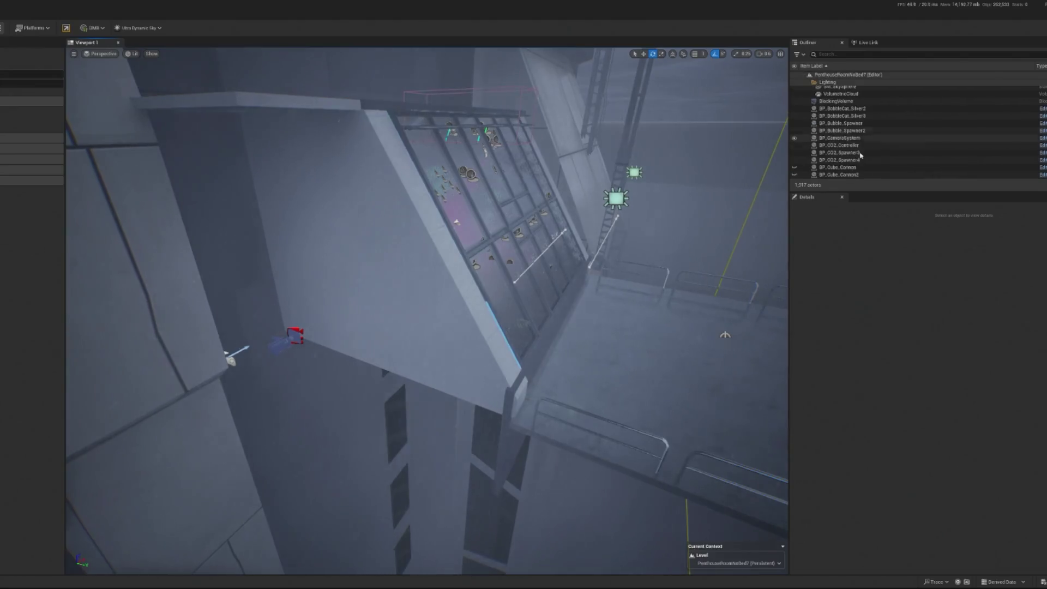
{"action": "scroll", "coordinate": [848, 120], "scroll_direction": "up", "scroll_amount": 1}
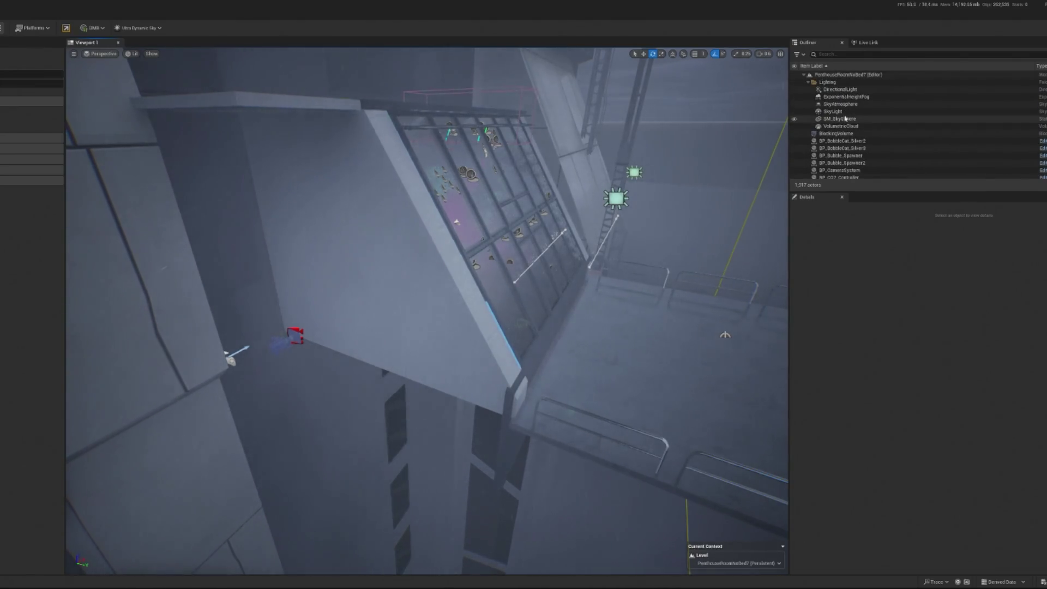
{"action": "scroll", "coordinate": [872, 131], "scroll_direction": "down", "scroll_amount": 15}
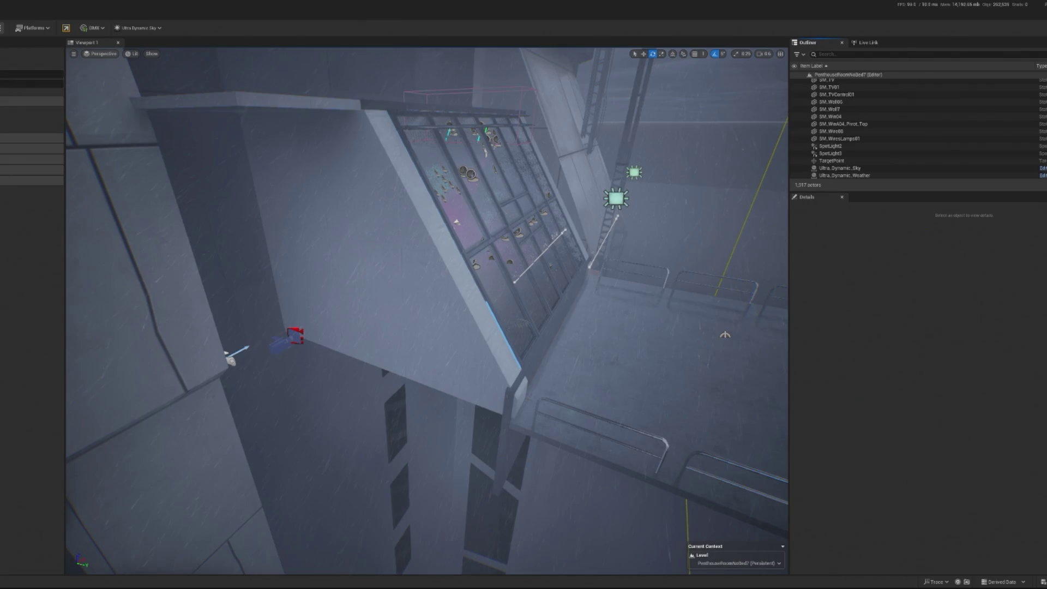
{"action": "left_click", "coordinate": [895, 175]}
{"action": "key", "text": "Delete"}
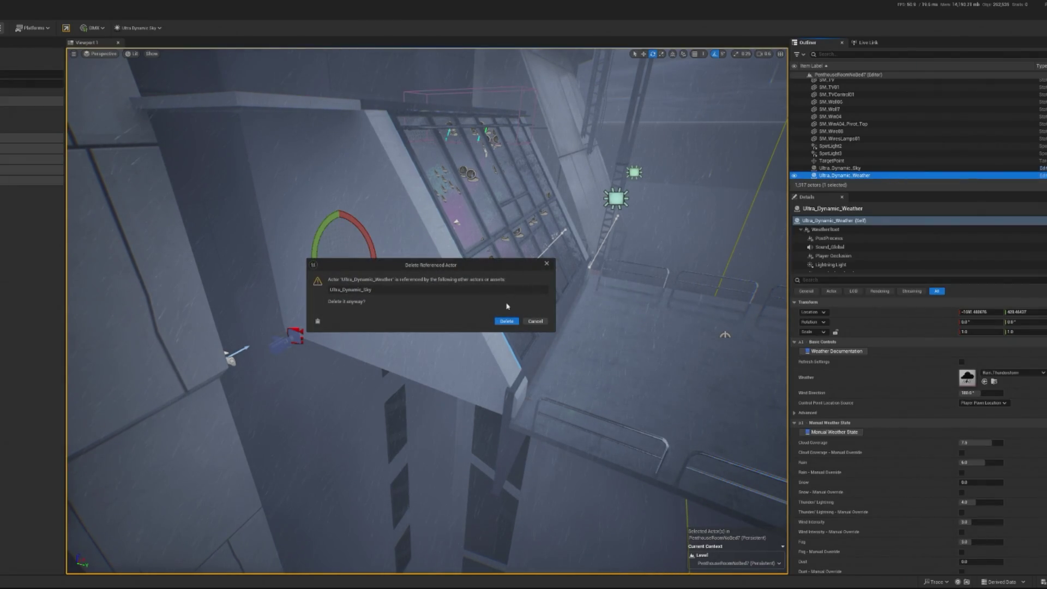
{"action": "key", "text": "Return"}
Step: Delete the Ultra_Dynamic_Sky actor and play the level to test the scene
{"action": "left_click", "coordinate": [856, 175]}
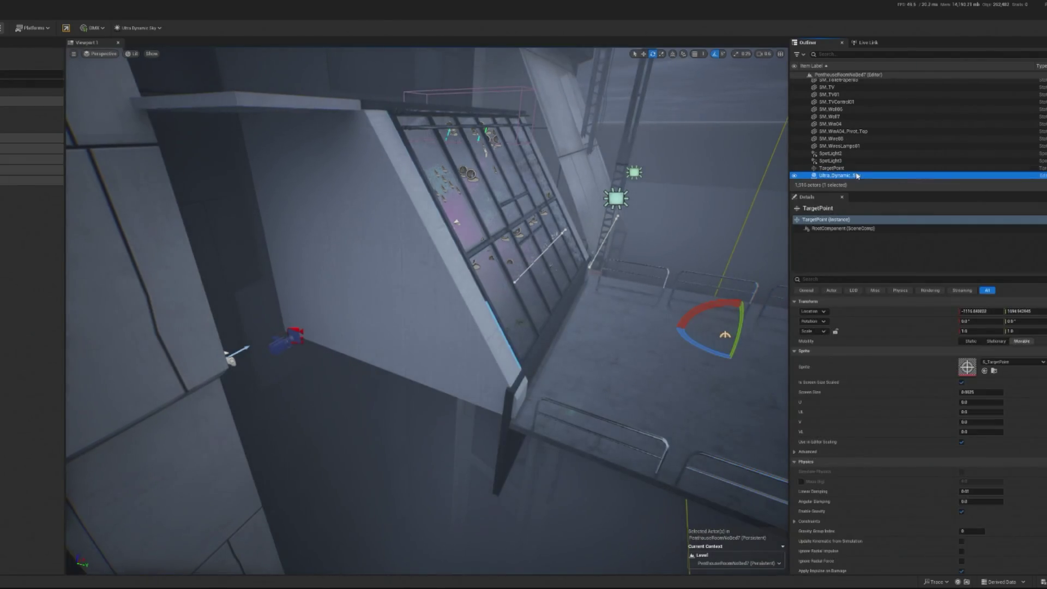
{"action": "key", "text": "Delete"}
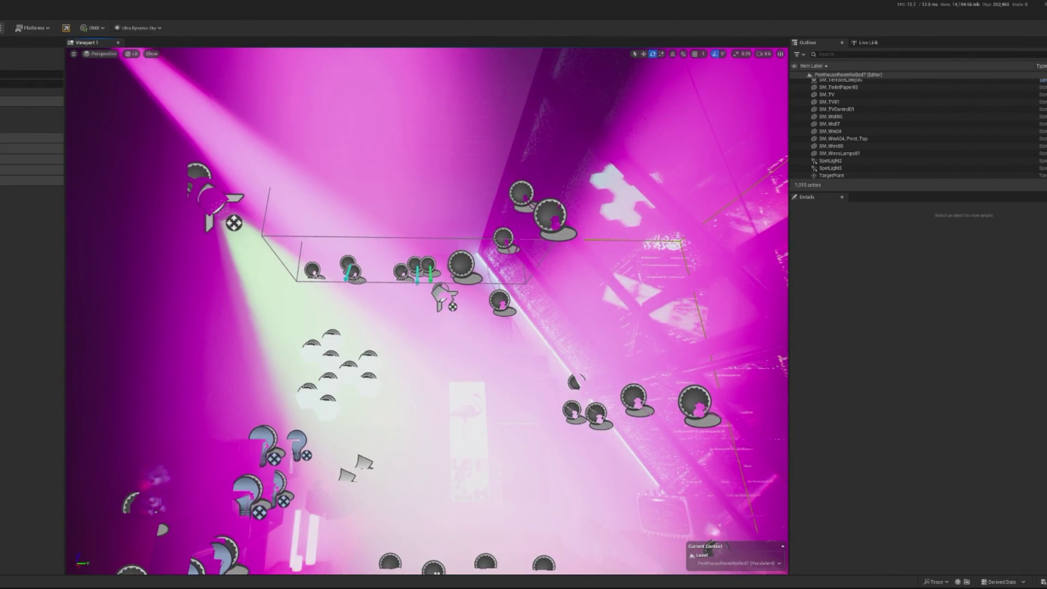
{"action": "key", "text": "alt+p"}
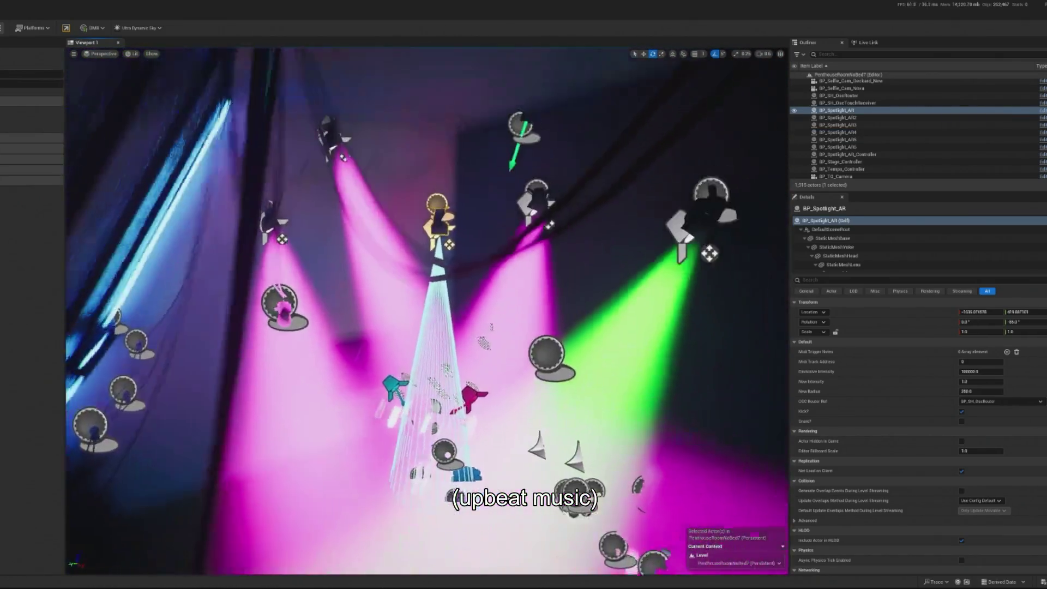
{"action": "key", "text": "w"}
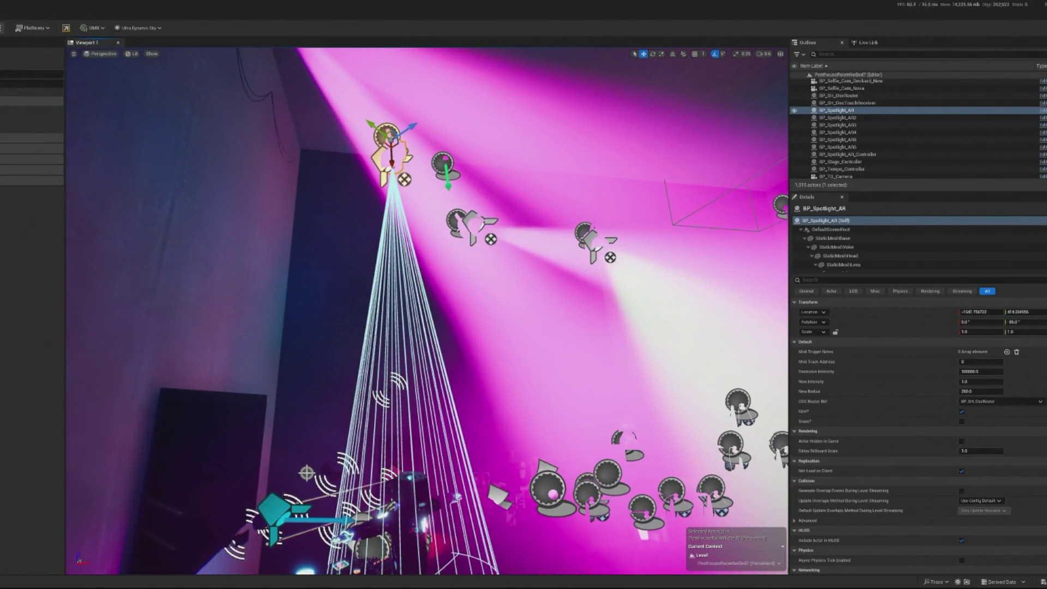
{"action": "key", "text": "alt+p"}
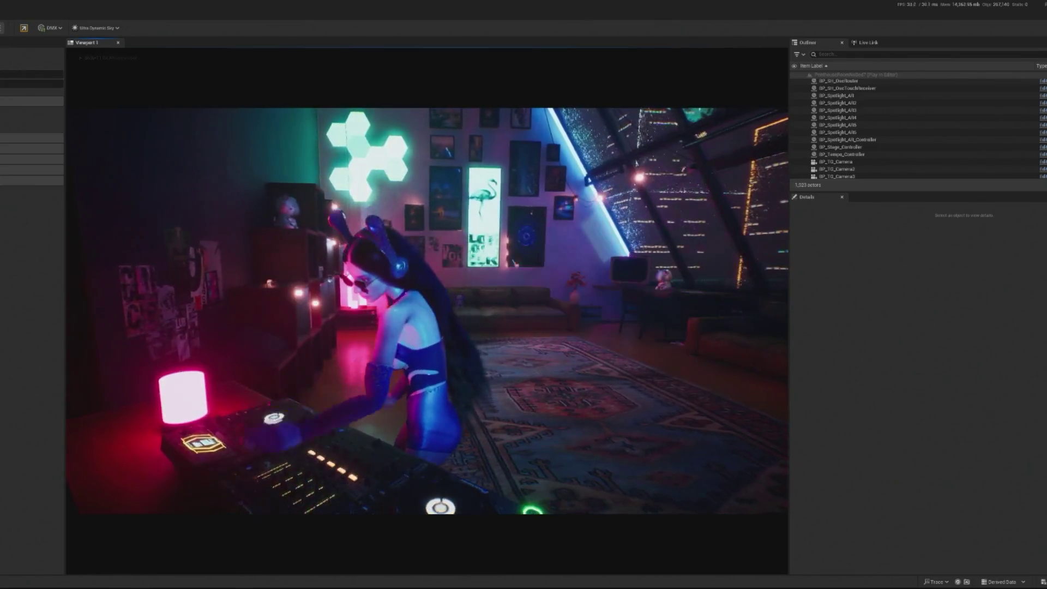
{"action": "key", "text": "Escape"}
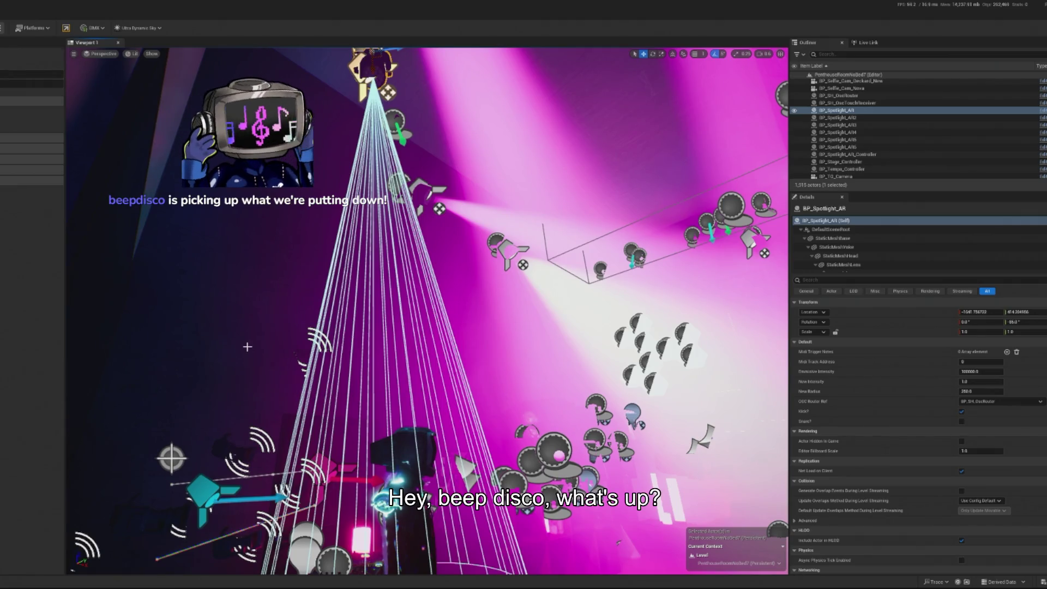
Step: Select the BP_Spotlight_AR spotlight, frame it up close, and run a short play preview
{"action": "left_click", "coordinate": [215, 337]}
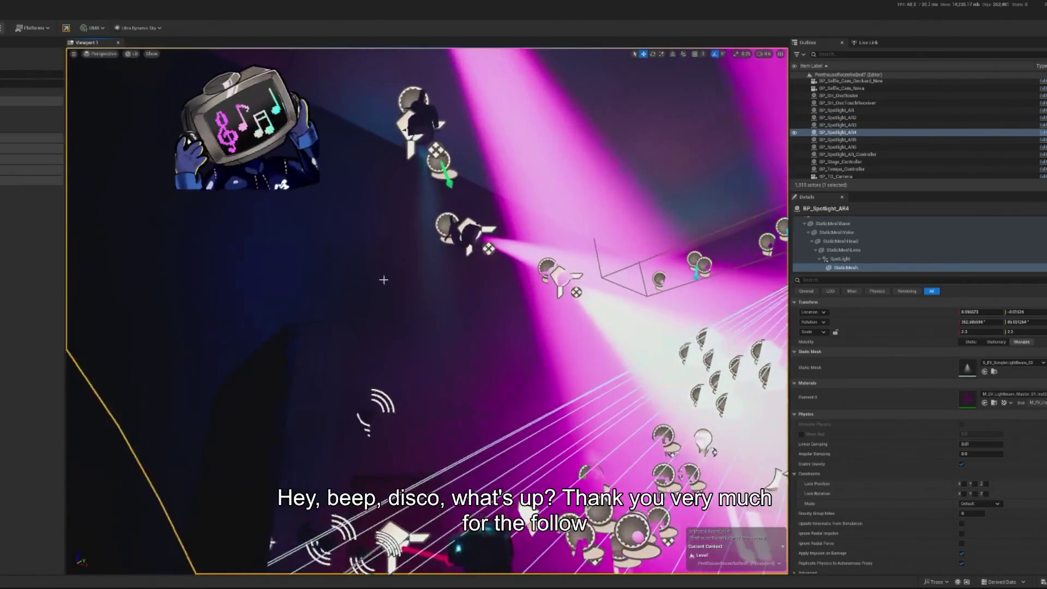
{"action": "left_click", "coordinate": [215, 336]}
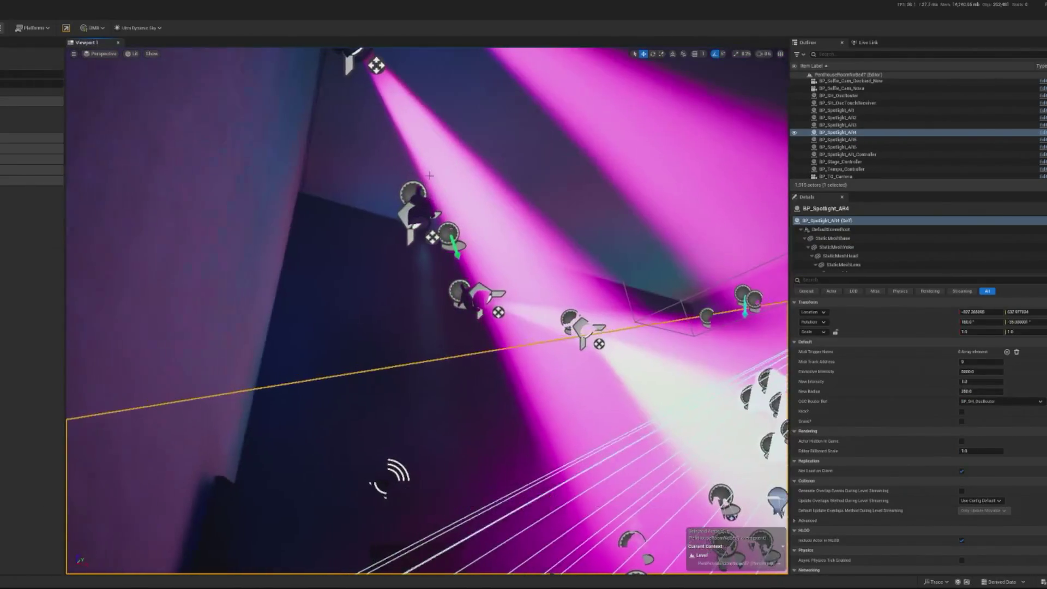
{"action": "left_click", "coordinate": [449, 267]}
{"action": "left_click_drag", "start_coordinate": [450, 266], "coordinate": [444, 253]}
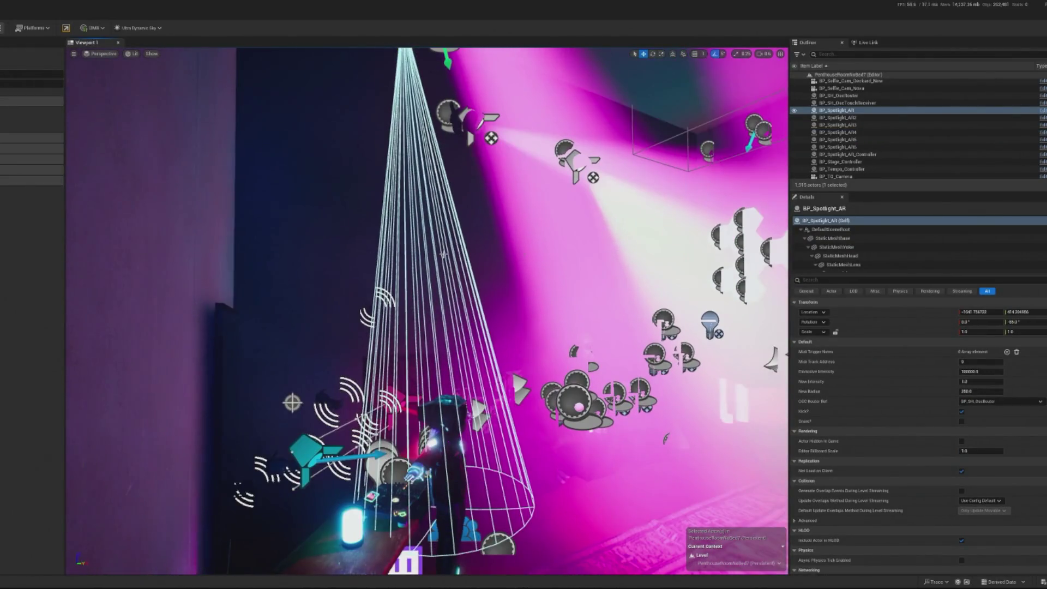
{"action": "key", "text": "f"}
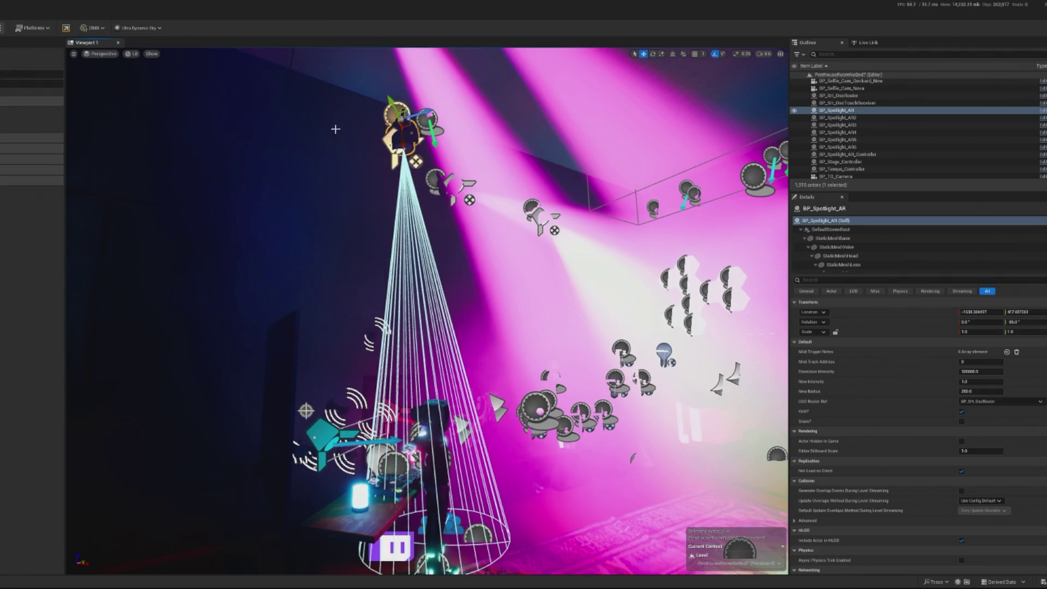
{"action": "key", "text": "alt+p"}
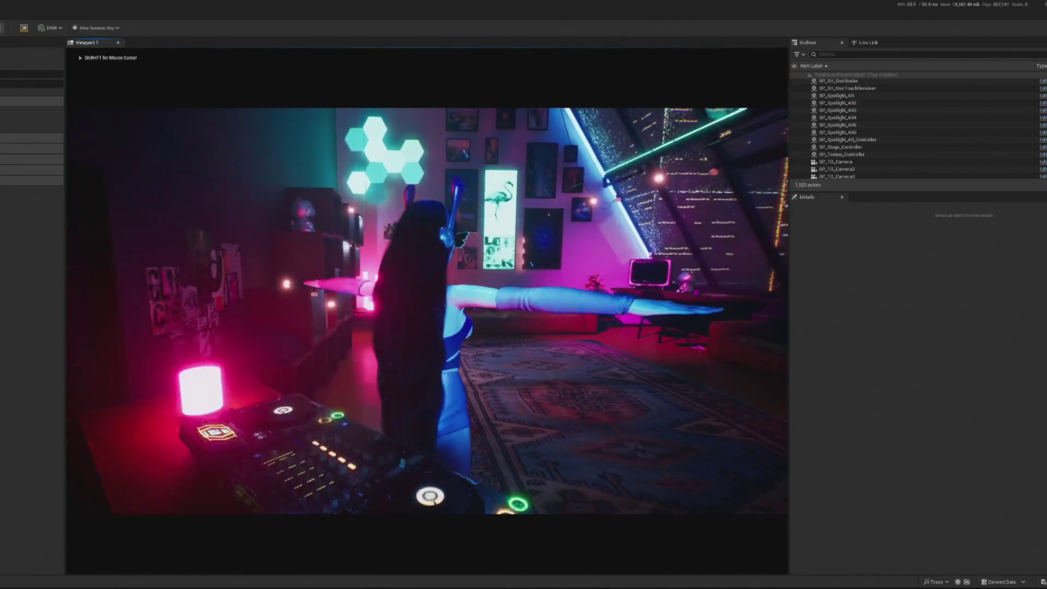
{"action": "key", "text": "Escape"}
Step: Refocus on the spotlight, pull back to show all the light beams, and play again
{"action": "key", "text": "f"}
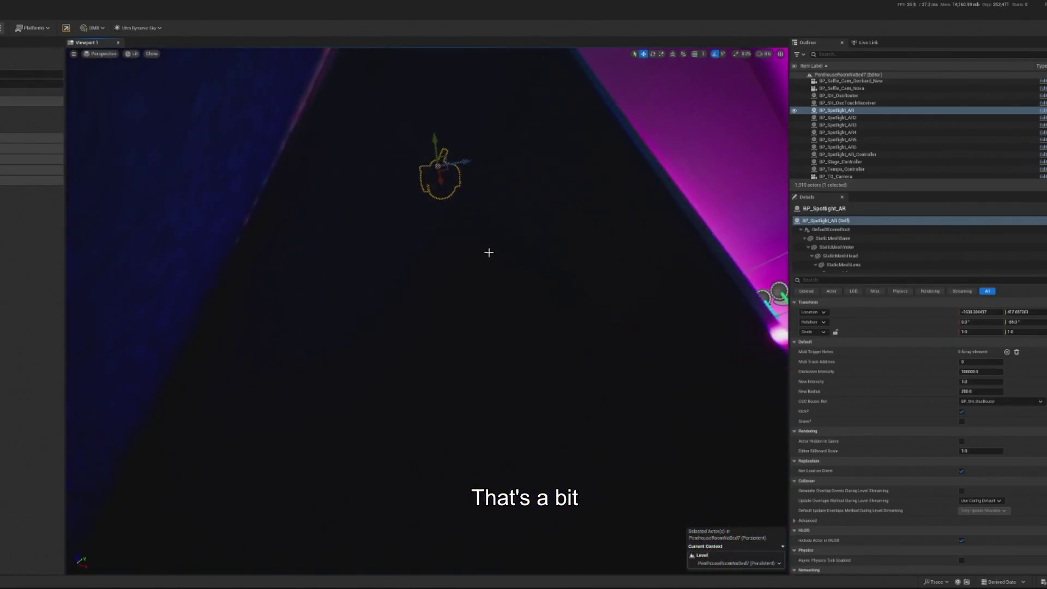
{"action": "left_click_drag", "start_coordinate": [488, 252], "coordinate": [310, 164]}
{"action": "mouse_move", "coordinate": [372, 200]}
{"action": "left_mouse_down"}
{"action": "mouse_move", "coordinate": [329, 174]}
{"action": "mouse_move", "coordinate": [375, 221]}
{"action": "left_mouse_up"}
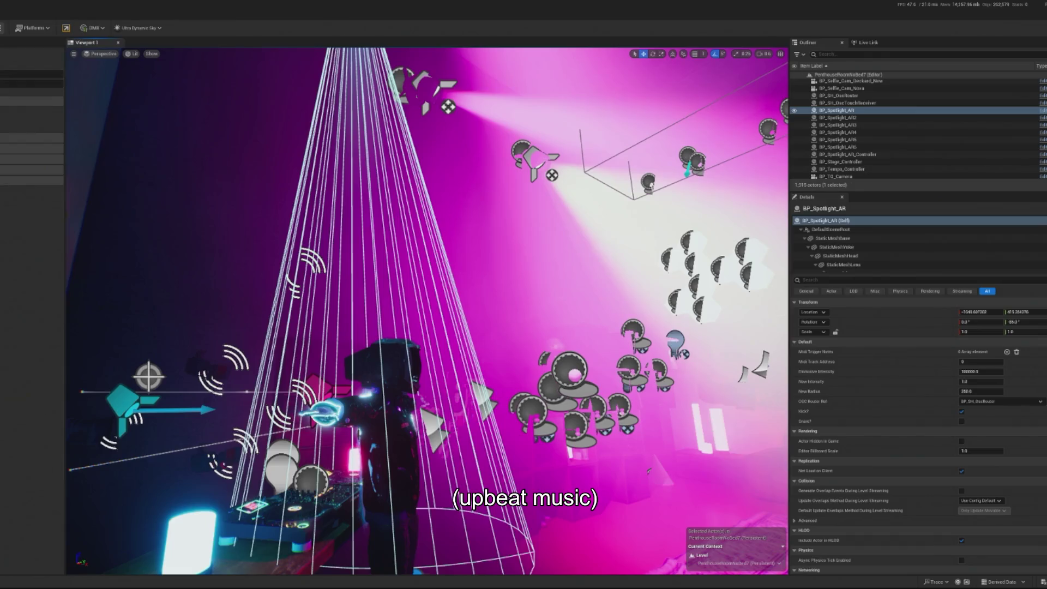
{"action": "key", "text": "alt+p"}
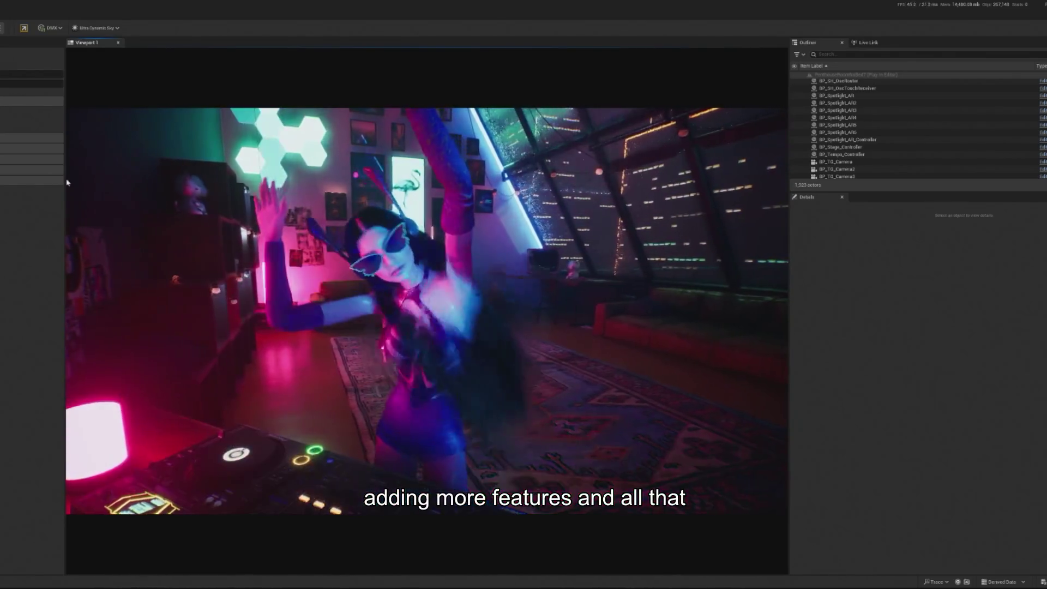
Step: Watch the dancer and robot DJ perform, capturing input in the preview and then releasing it with Shift+F1
{"action": "scroll", "coordinate": [916, 128], "scroll_direction": "up", "scroll_amount": 2}
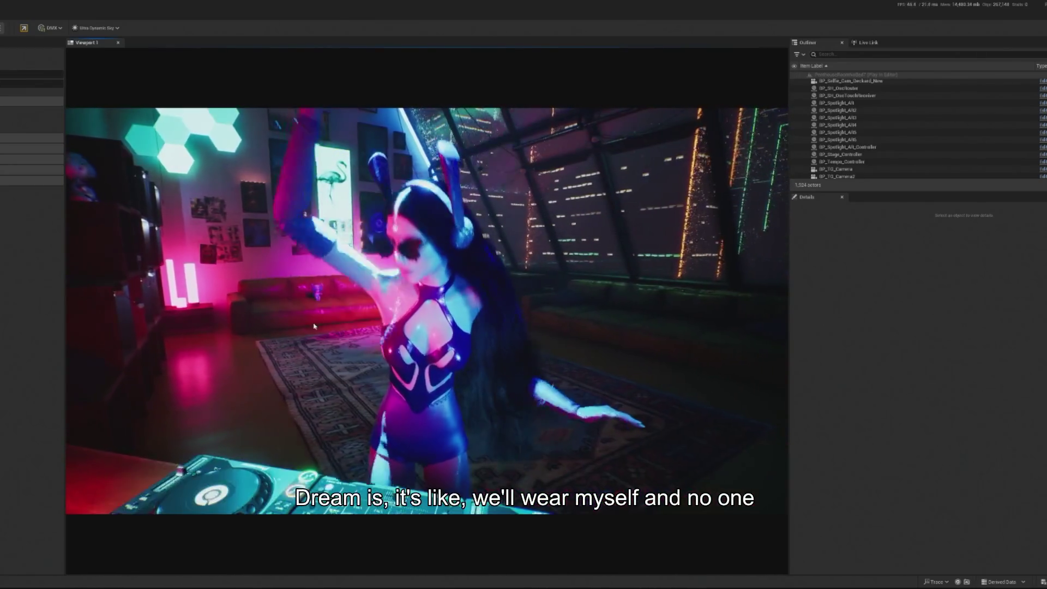
{"action": "left_click", "coordinate": [427, 310]}
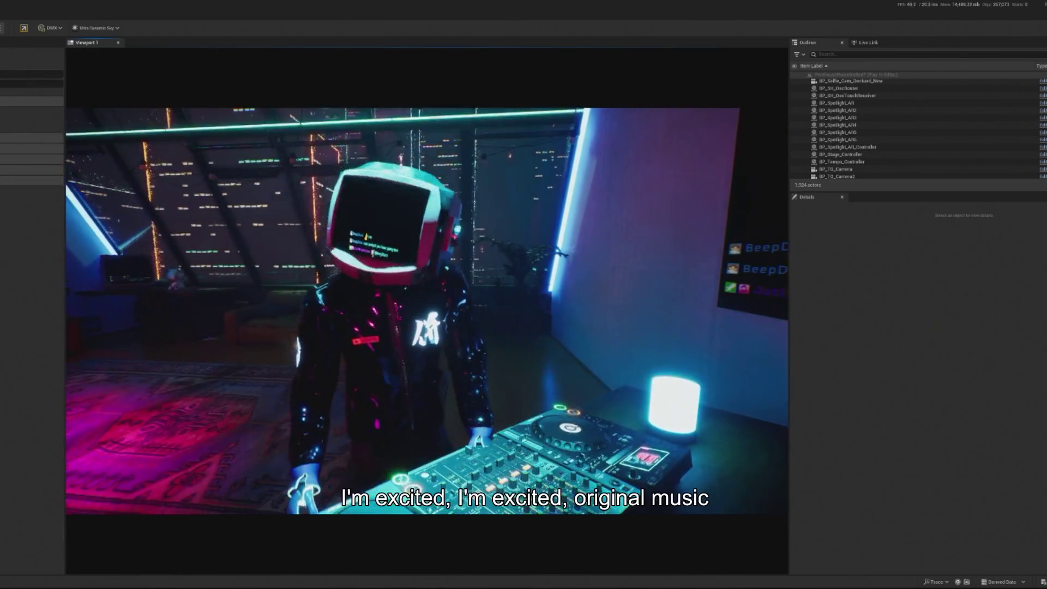
{"action": "key", "text": "shift+F1"}
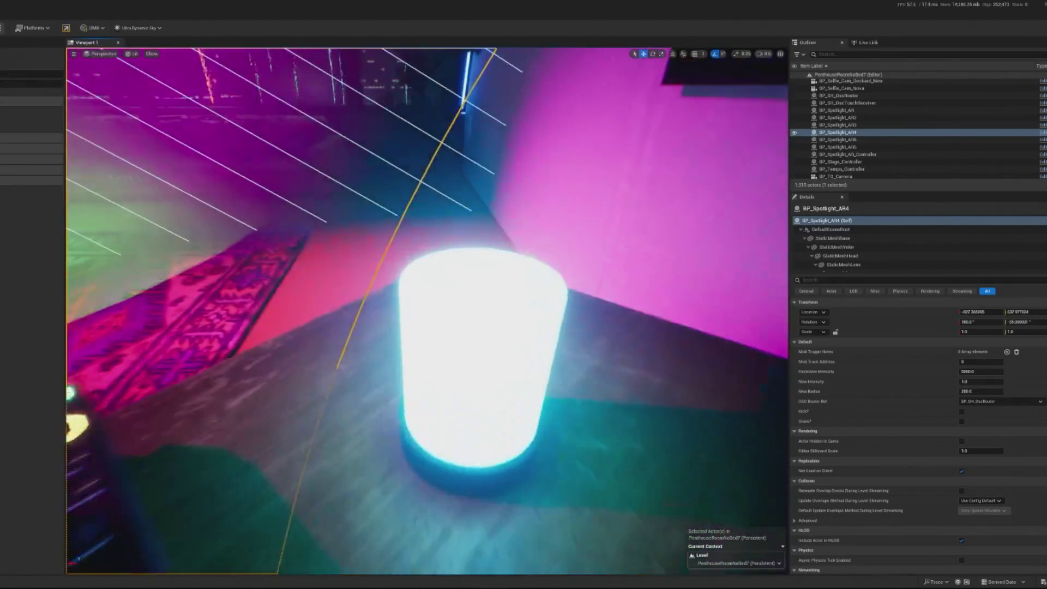
{"action": "left_click", "coordinate": [500, 385]}
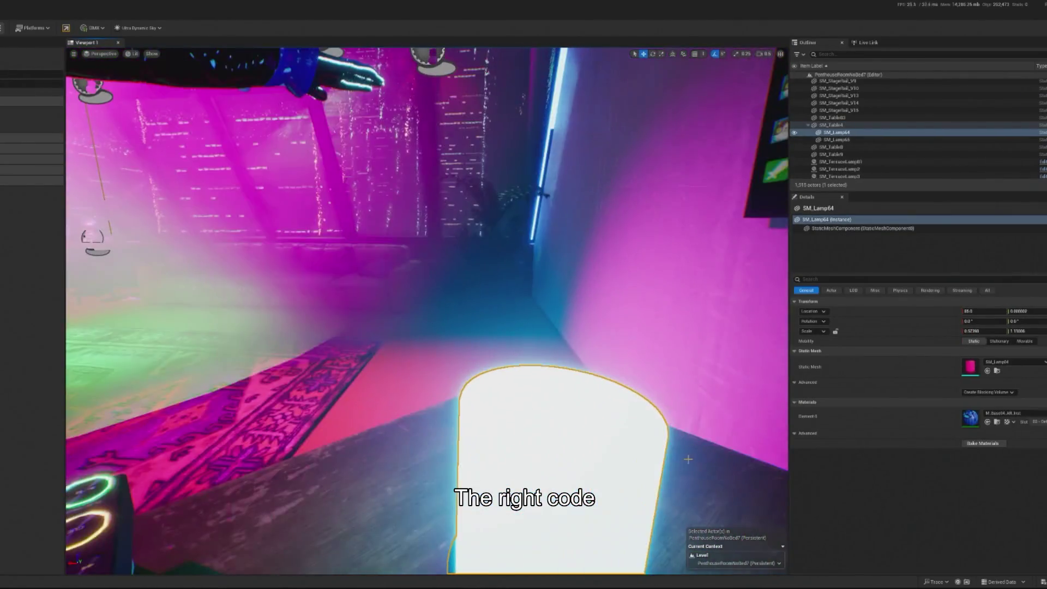
{"action": "double_click", "coordinate": [971, 368]}
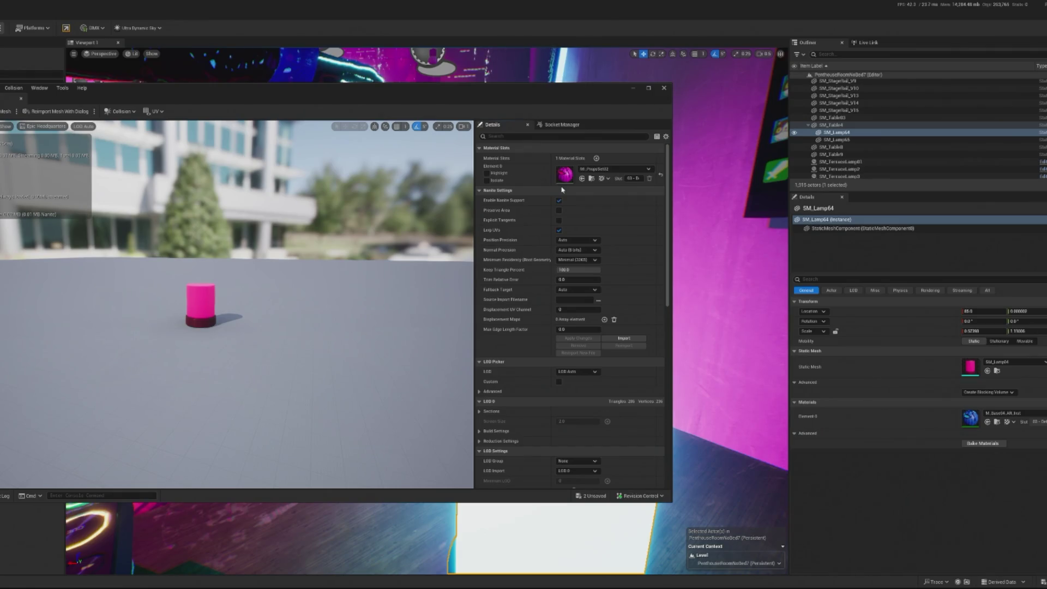
{"action": "left_click", "coordinate": [628, 88]}
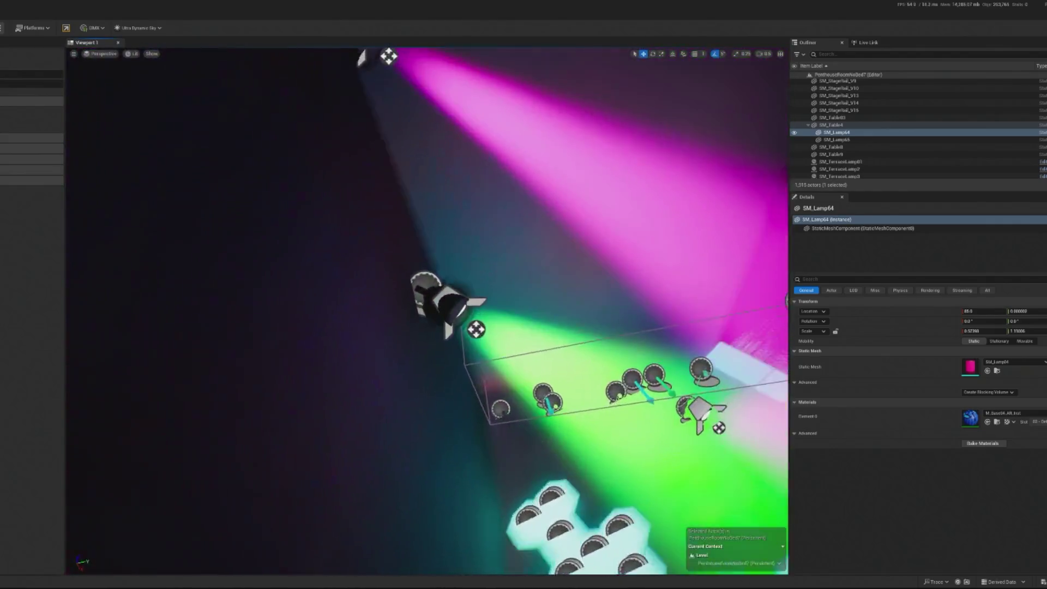
Step: Select the BP_Spotlight_AR_Controller actor in the Outliner and open it with Edit Blueprint
{"action": "left_click", "coordinate": [431, 329]}
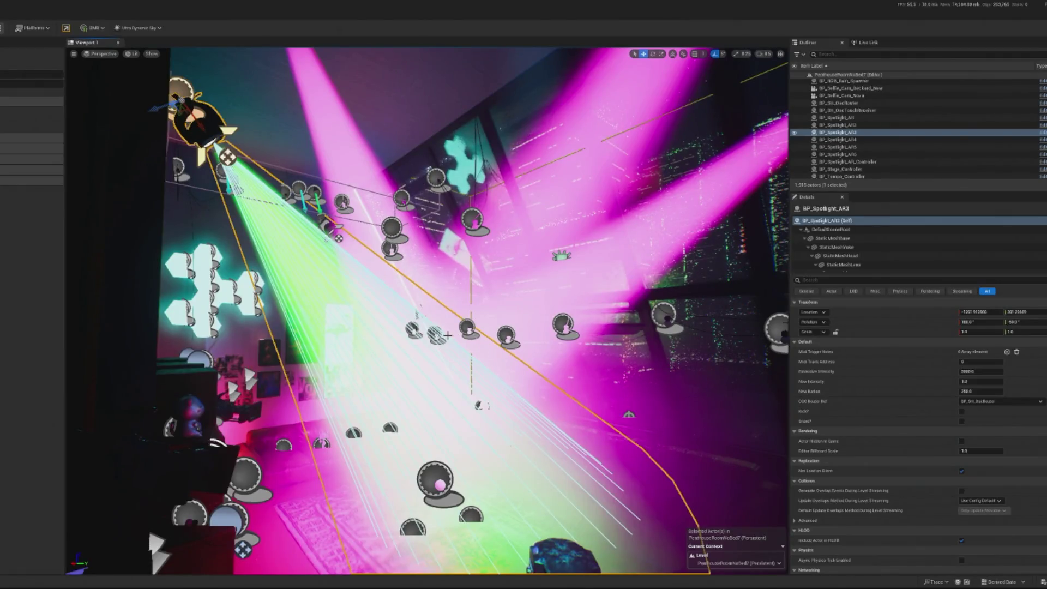
{"action": "right_click", "coordinate": [445, 336]}
{"action": "left_click", "coordinate": [483, 369]}
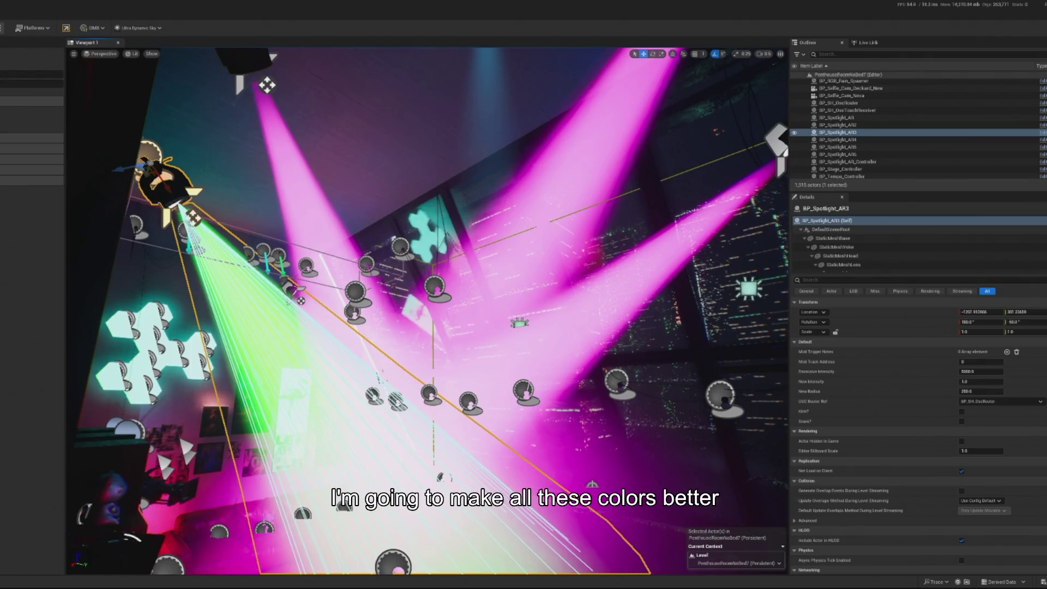
{"action": "left_click", "coordinate": [872, 162]}
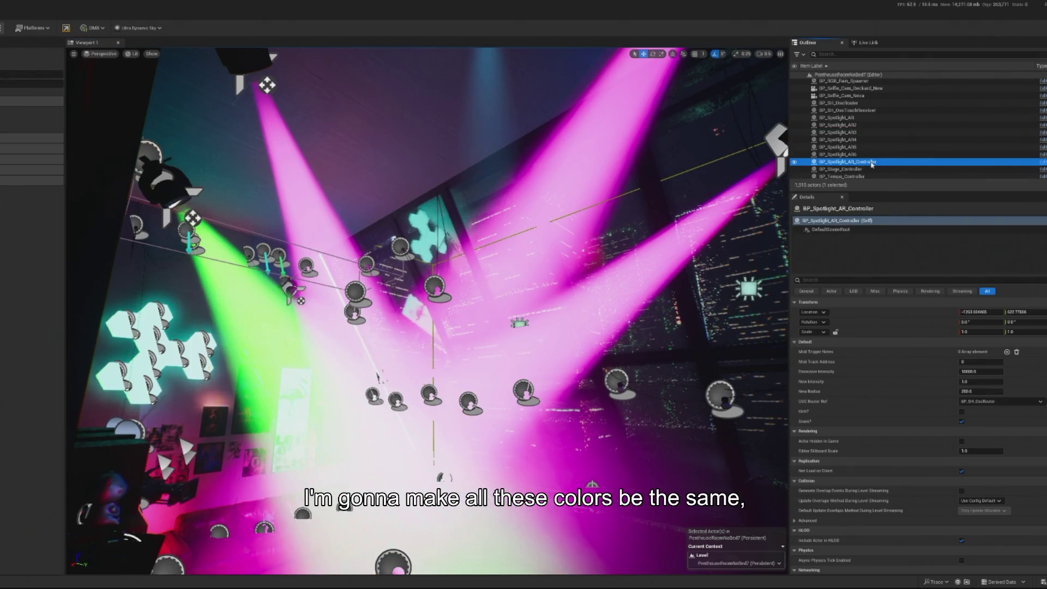
{"action": "left_click", "coordinate": [1043, 163]}
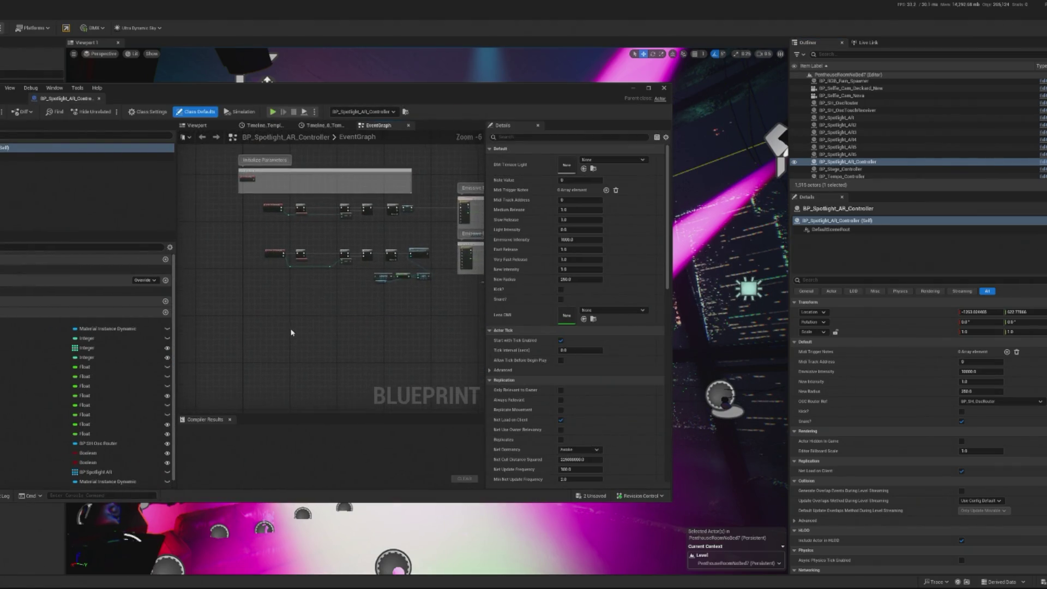
Step: Add a Get Vector Parameter Value node to the spotlight controller's EventGraph
{"action": "right_click", "coordinate": [309, 340]}
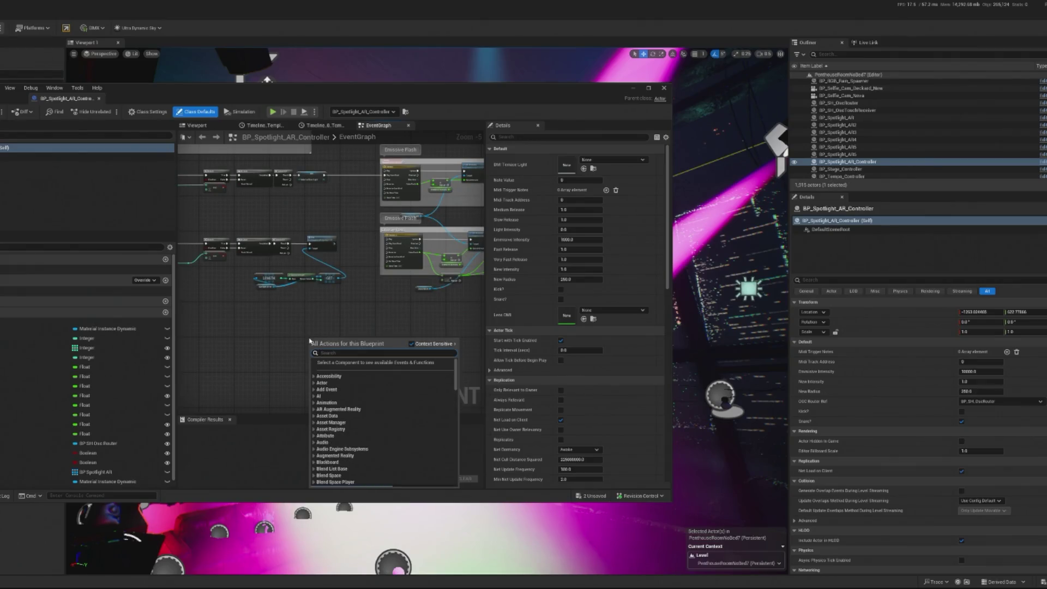
{"action": "scroll", "coordinate": [309, 340], "scroll_direction": "down", "scroll_amount": 15}
{"action": "type", "text": "GET VECTOR"}
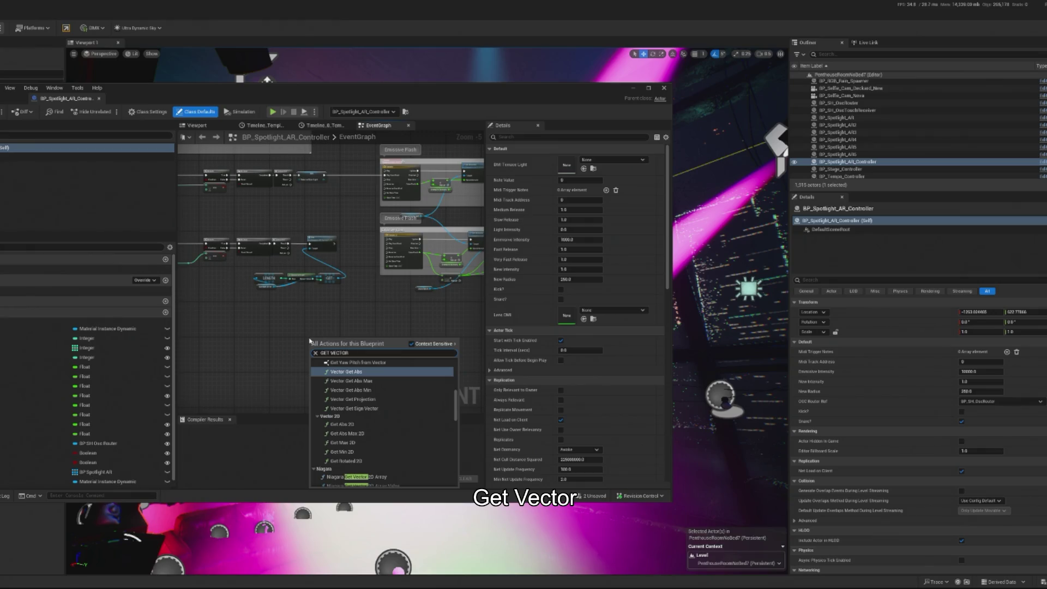
{"action": "type", "text": " PAR"}
{"action": "left_click", "coordinate": [359, 375]}
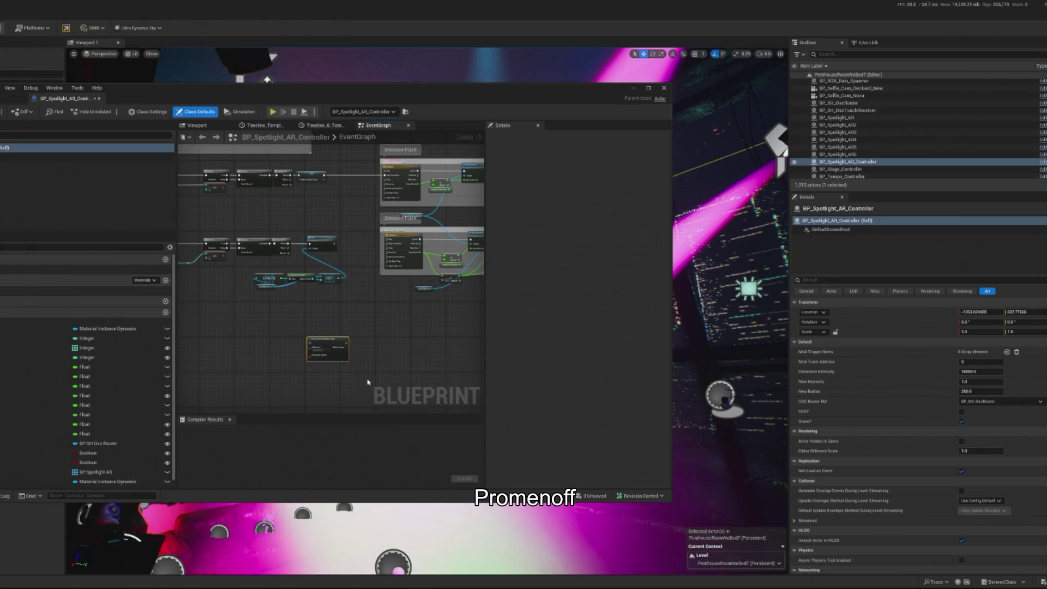
Step: Place the node below the Emissive Flash section and assign it a material parameter collection
{"action": "scroll", "coordinate": [418, 280], "scroll_direction": "up", "scroll_amount": 4}
{"action": "scroll", "coordinate": [419, 280], "scroll_direction": "down", "scroll_amount": 2}
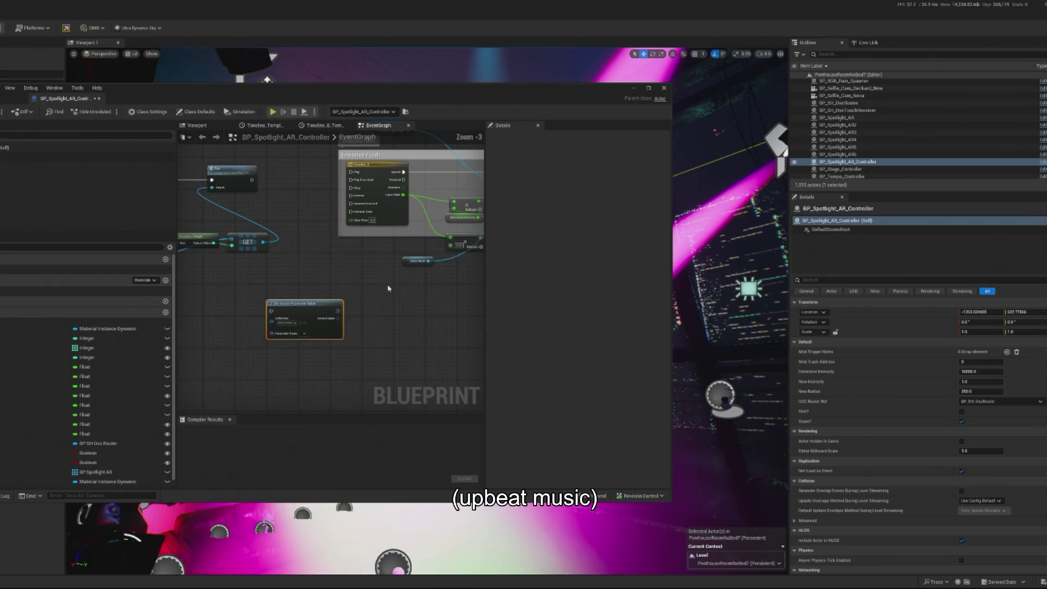
{"action": "left_click_drag", "start_coordinate": [209, 345], "coordinate": [413, 336]}
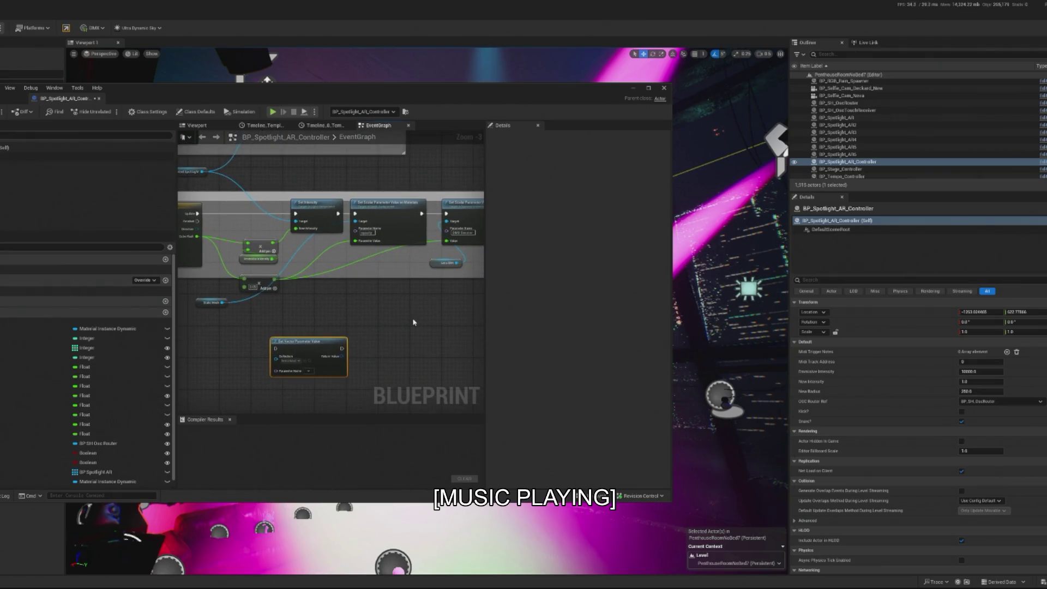
{"action": "left_click_drag", "start_coordinate": [331, 296], "coordinate": [409, 293]}
{"action": "left_click_drag", "start_coordinate": [362, 362], "coordinate": [246, 356]}
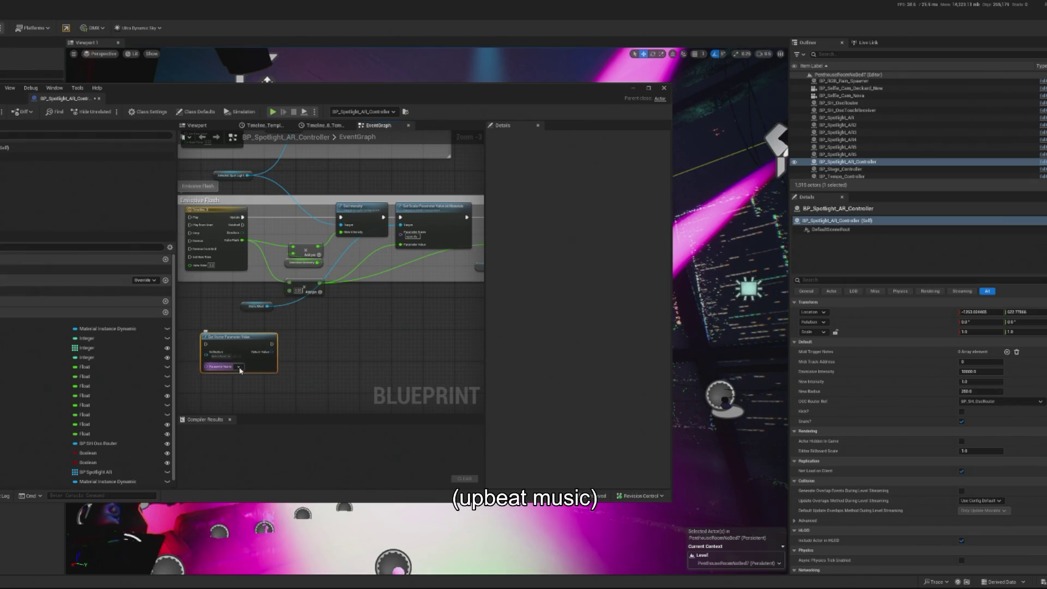
{"action": "left_click", "coordinate": [222, 356]}
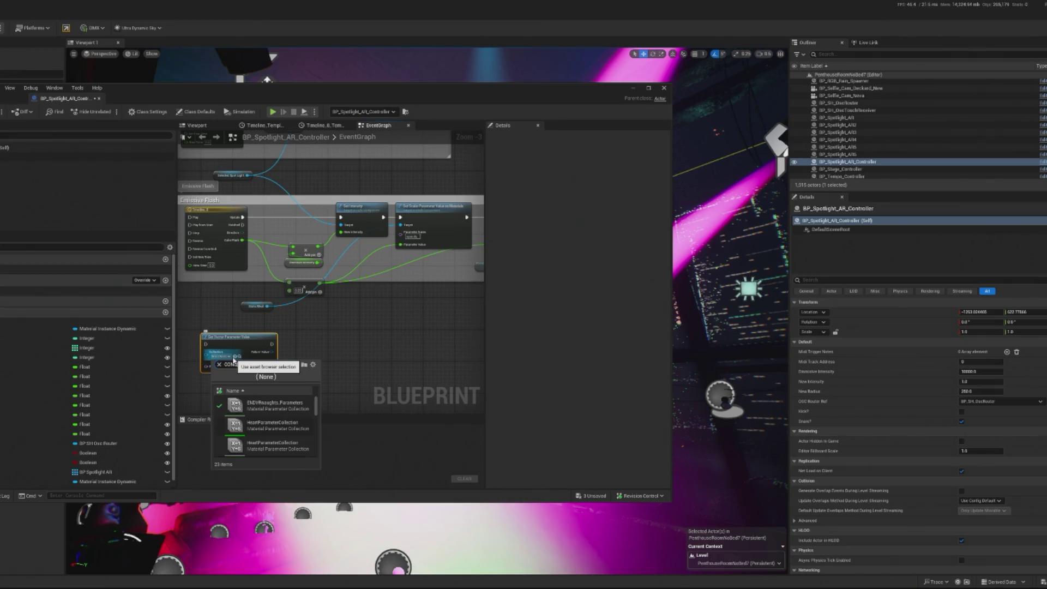
{"action": "left_click", "coordinate": [291, 413]}
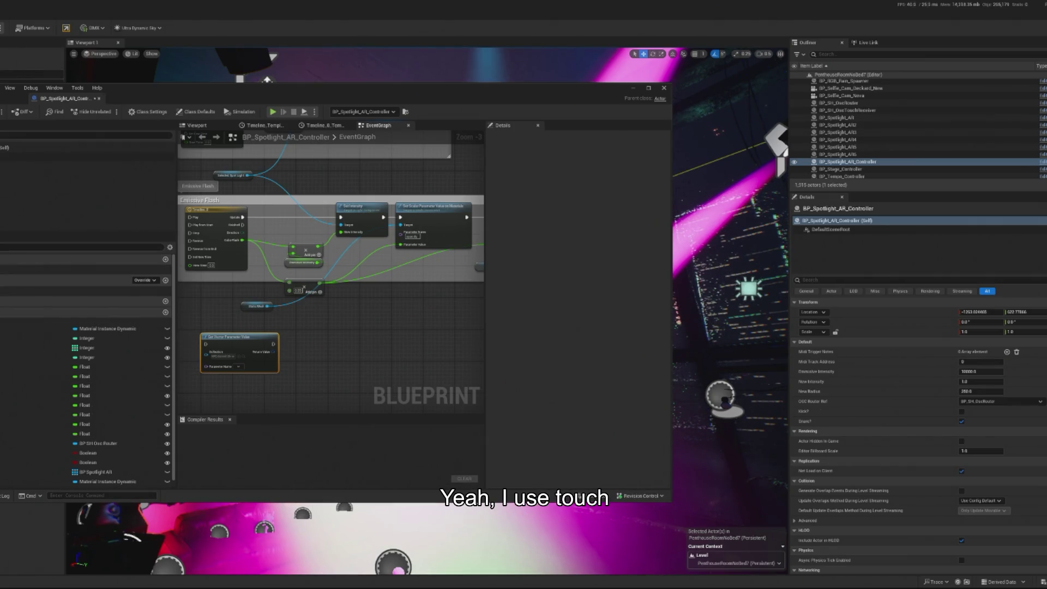
{"action": "key", "text": "alt+Tab"}
Step: Shift the TouchDesigner window aside and zoom around the audiodevin/audioAnalysis network to inspect it
{"action": "left_click_drag", "start_coordinate": [778, 12], "coordinate": [926, 8]}
{"action": "scroll", "coordinate": [821, 276], "scroll_direction": "down", "scroll_amount": 3}
{"action": "scroll", "coordinate": [821, 277], "scroll_direction": "down", "scroll_amount": 3}
{"action": "scroll", "coordinate": [894, 329], "scroll_direction": "up", "scroll_amount": 2}
{"action": "scroll", "coordinate": [876, 335], "scroll_direction": "down", "scroll_amount": 2}
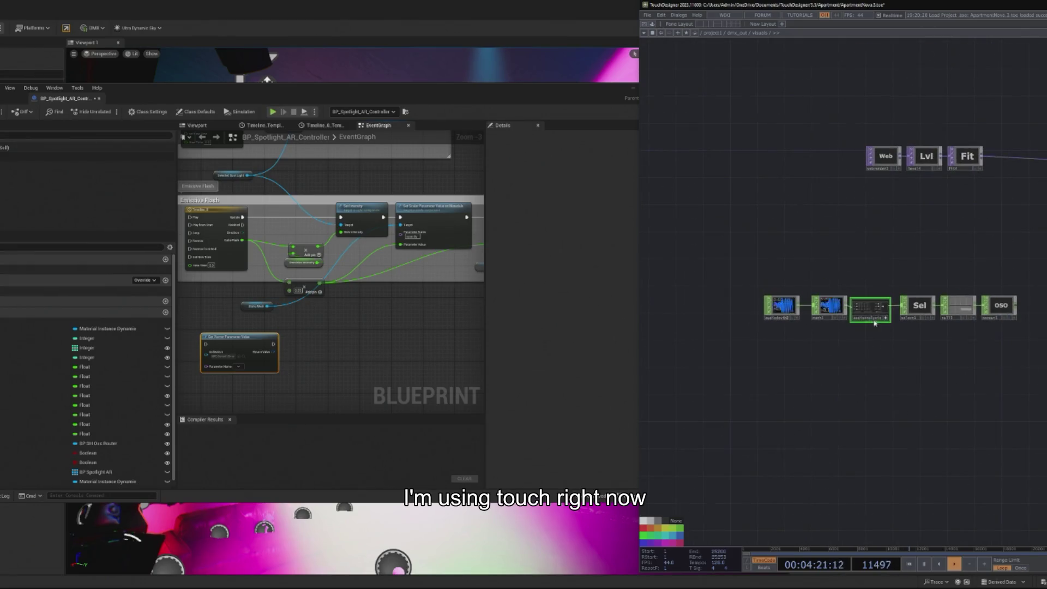
{"action": "scroll", "coordinate": [897, 307], "scroll_direction": "up", "scroll_amount": 2}
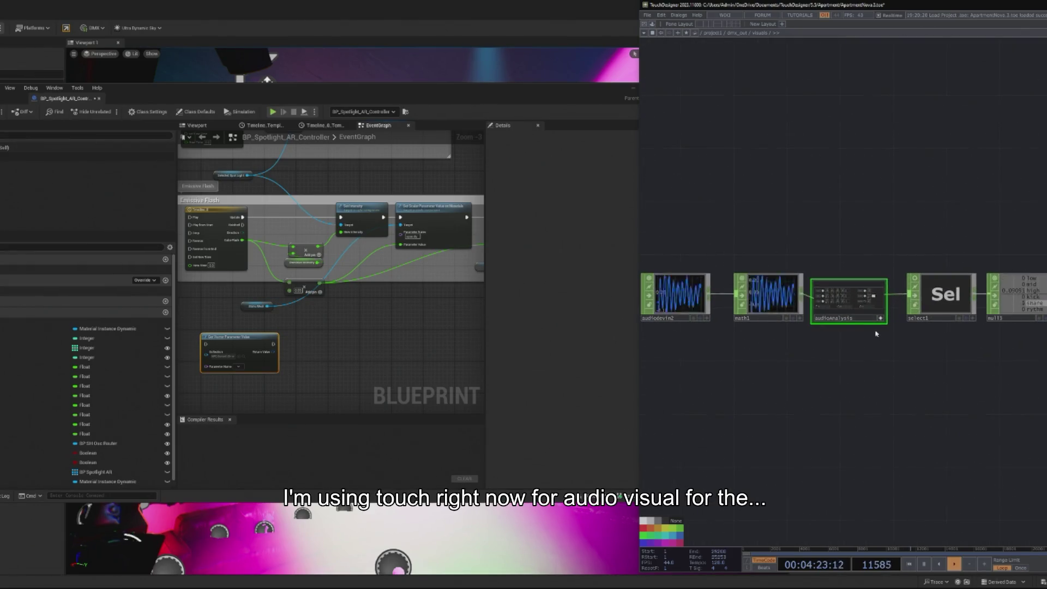
{"action": "scroll", "coordinate": [876, 390], "scroll_direction": "down", "scroll_amount": 4}
{"action": "scroll", "coordinate": [887, 421], "scroll_direction": "down", "scroll_amount": 4}
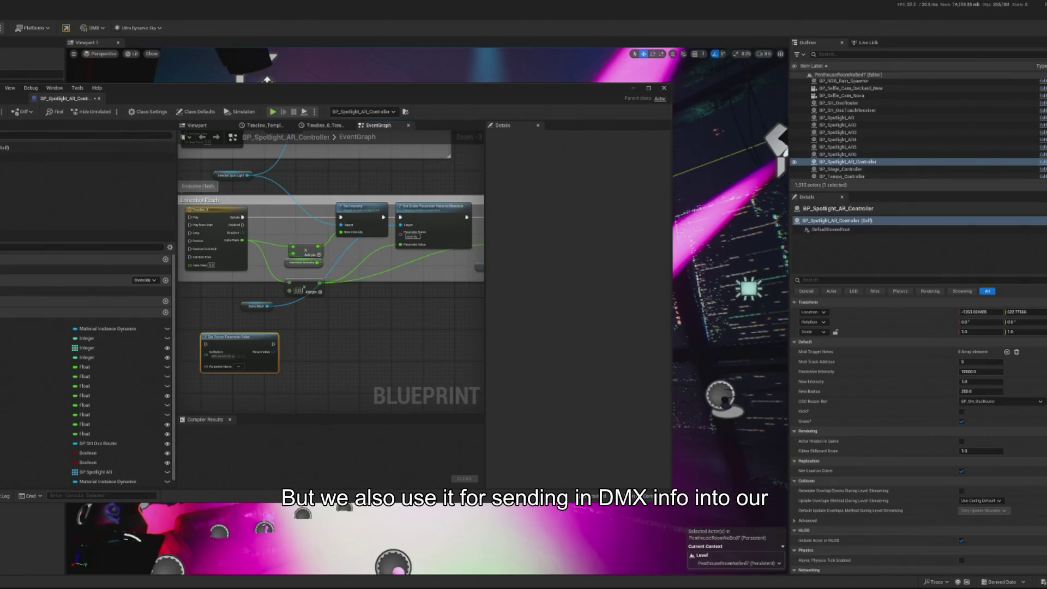
Step: Save the PenthouseRoomNoBed7 level and close the BP_Spotlight_AR_Controller Blueprint editor
{"action": "key", "text": "ctrl+s"}
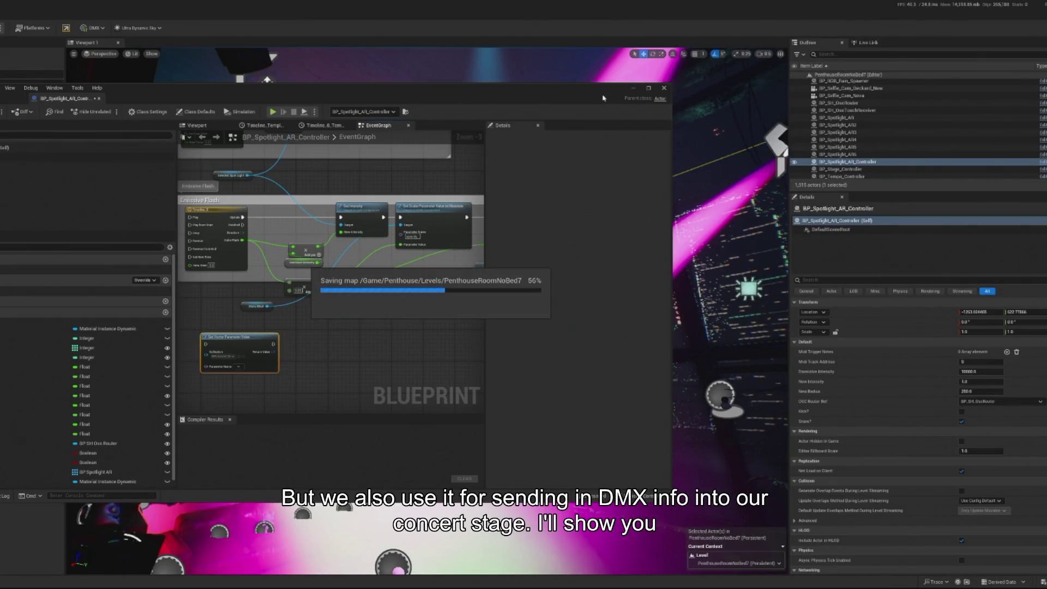
{"action": "left_click", "coordinate": [663, 88]}
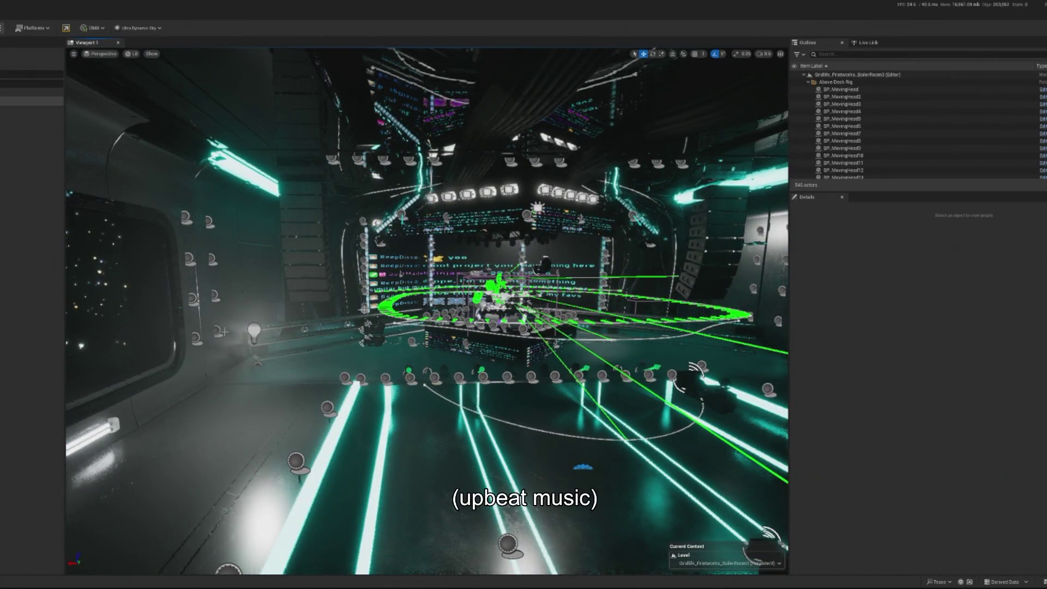
Step: Save the TouchDesigner apartment project as a new version
{"action": "key", "text": "alt+Tab"}
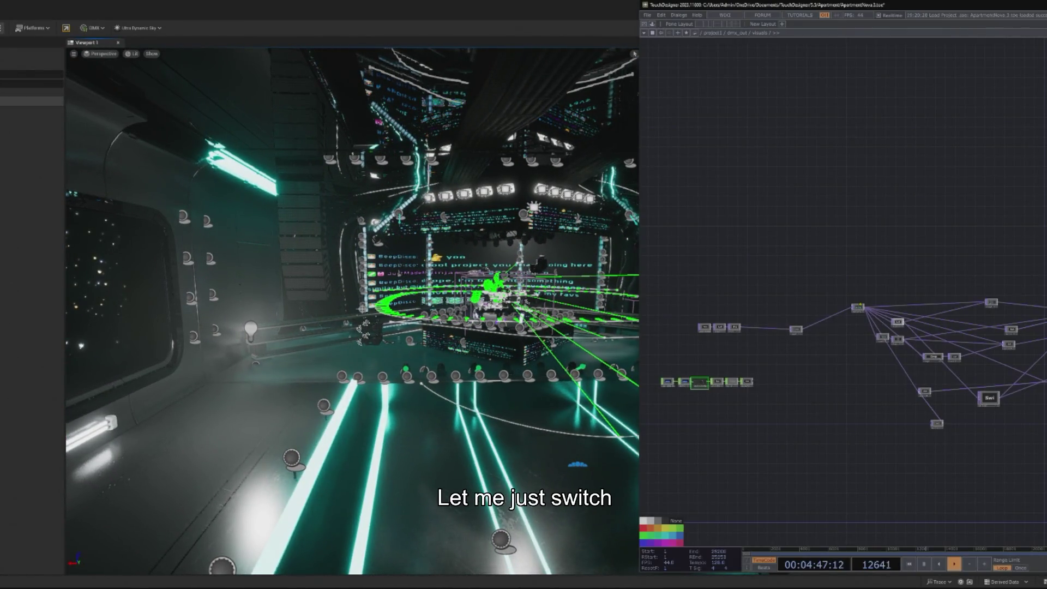
{"action": "left_click", "coordinate": [647, 14]}
{"action": "mouse_move", "coordinate": [723, 48]}
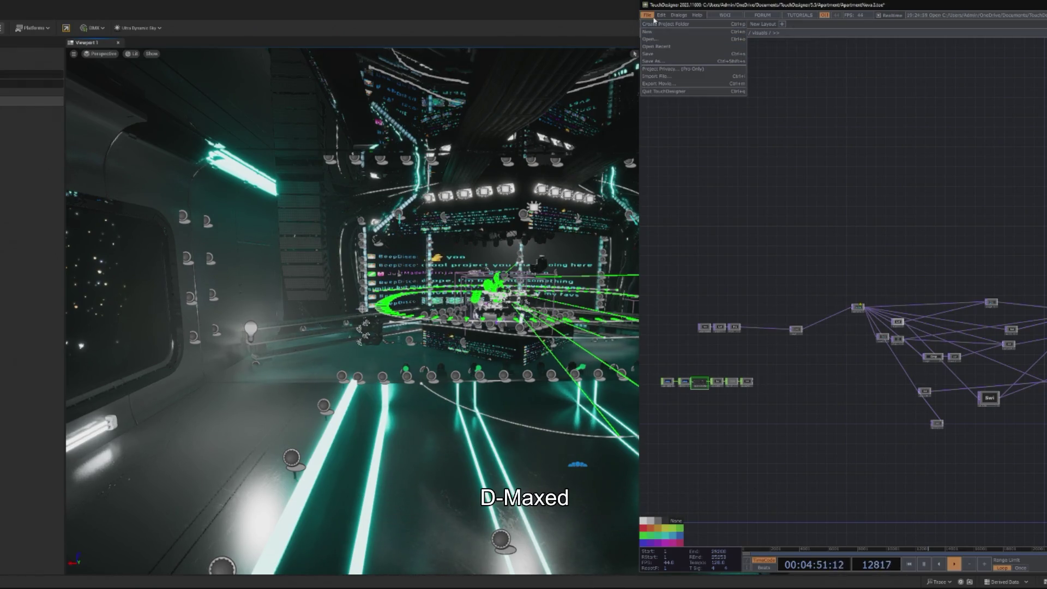
{"action": "left_click", "coordinate": [650, 54]}
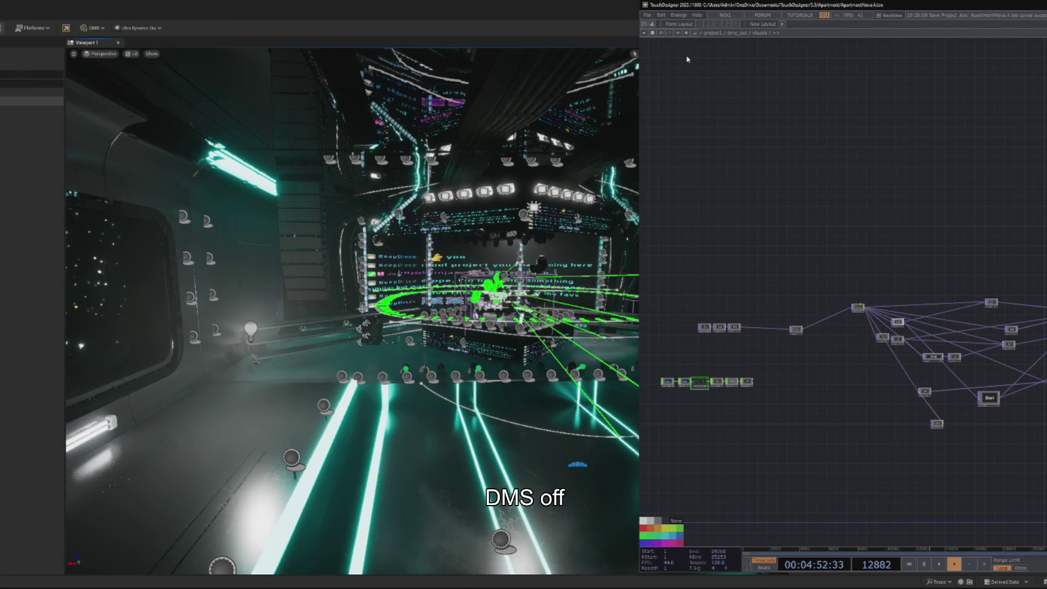
Step: Open the recent GridLifeBash concert-stage .toe project in TouchDesigner
{"action": "left_click", "coordinate": [647, 15]}
{"action": "mouse_move", "coordinate": [660, 47]}
{"action": "left_click", "coordinate": [790, 71]}
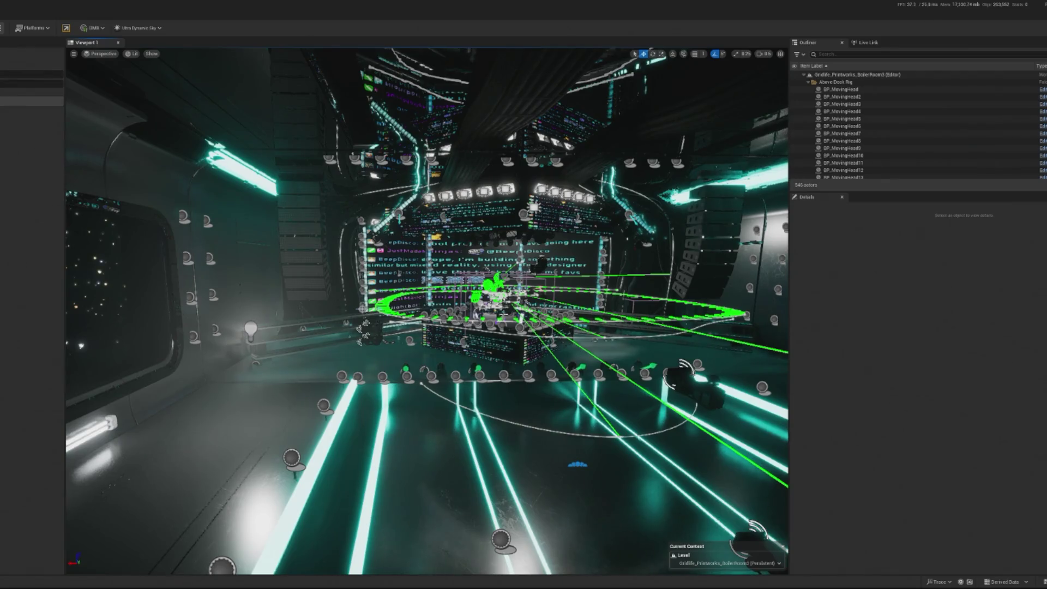
Step: Fly the camera forward through the Graffiti_Pirateworks stage, then start Play In Editor with Alt+P
{"action": "mouse_move", "coordinate": [508, 330]}
{"action": "left_mouse_down"}
{"action": "mouse_move", "coordinate": [507, 313]}
{"action": "mouse_move", "coordinate": [480, 300]}
{"action": "left_mouse_up"}
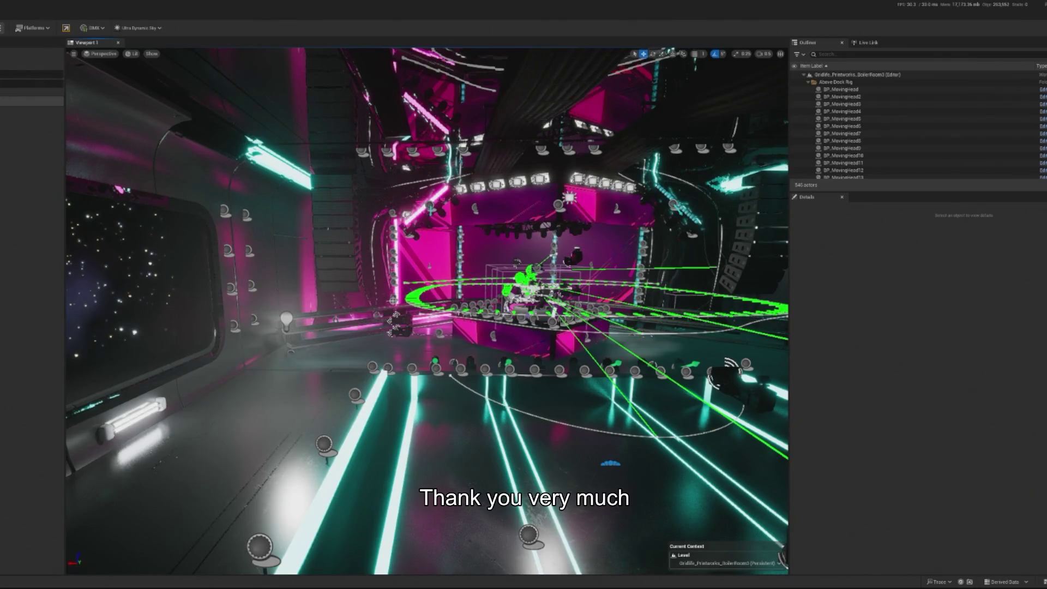
{"action": "key", "text": "alt+p"}
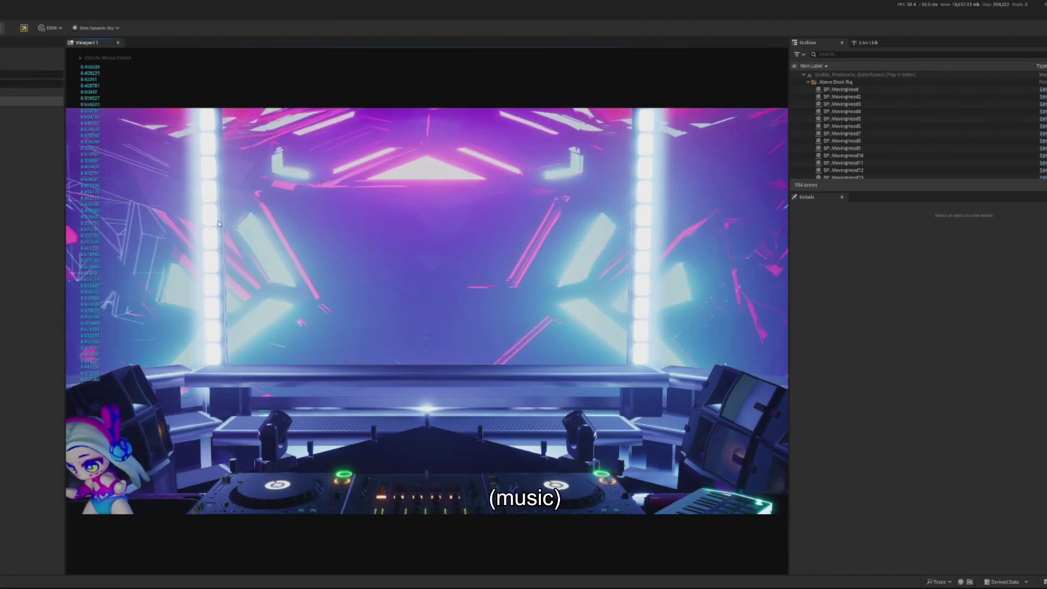
Step: Capture and release the game view while the DJ booth reacts to music, then stop playing
{"action": "left_click", "coordinate": [427, 310]}
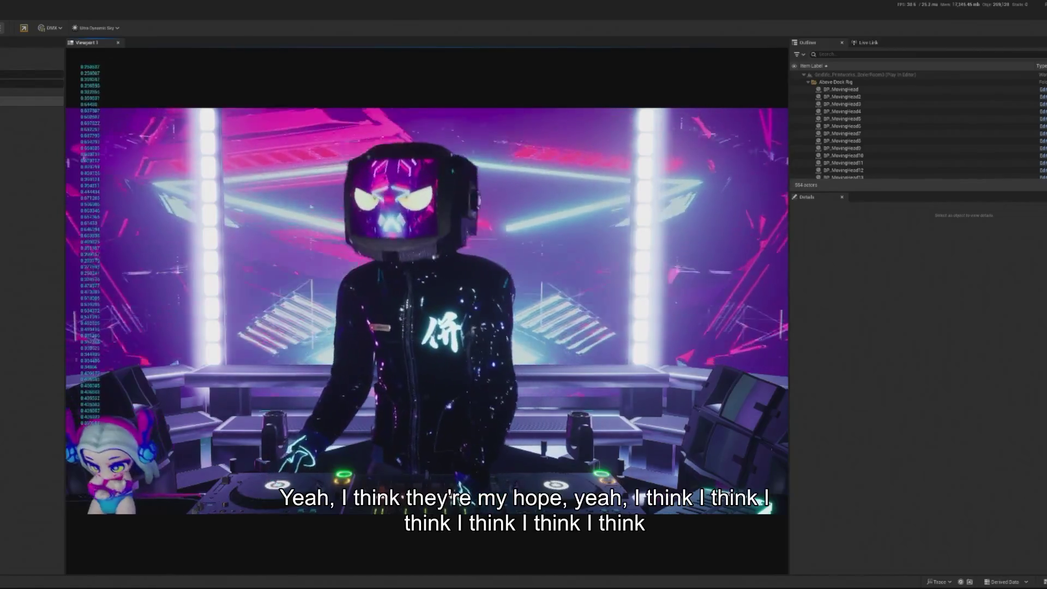
{"action": "key", "text": "shift+F1"}
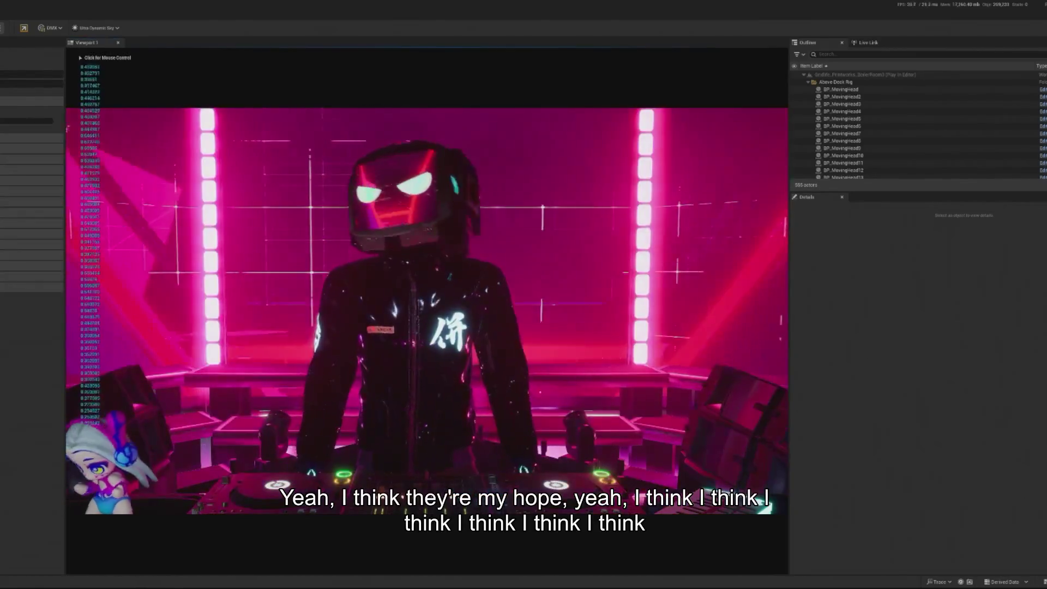
{"action": "left_click", "coordinate": [427, 310]}
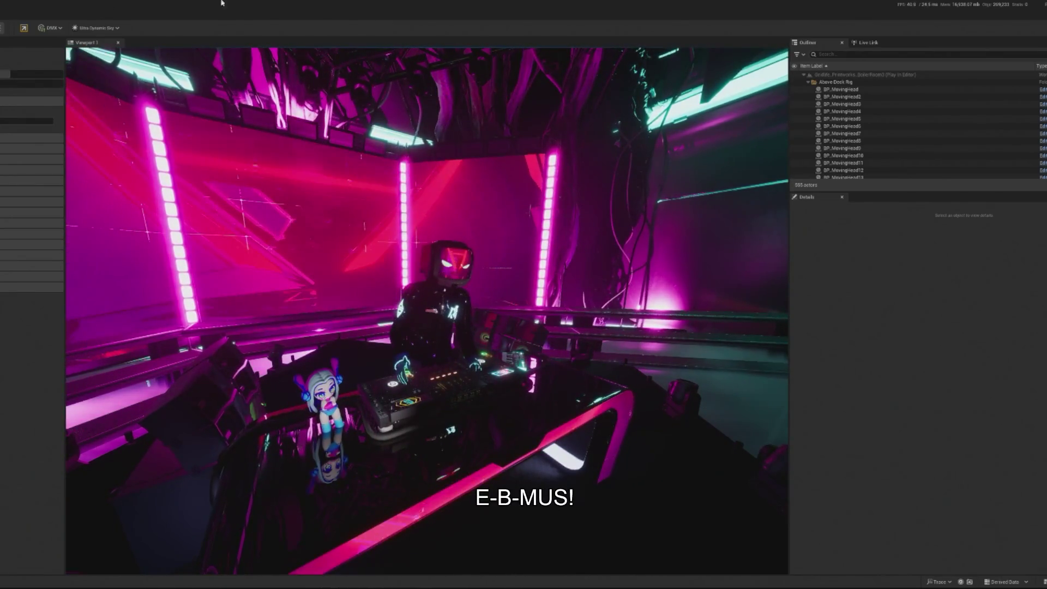
{"action": "key", "text": "Escape"}
{"action": "left_click", "coordinate": [834, 54]}
Step: Search the Outliner for 'osc', select BP_SH_OscRouter, and toggle Print OSCMessages TD
{"action": "type", "text": "touc"}
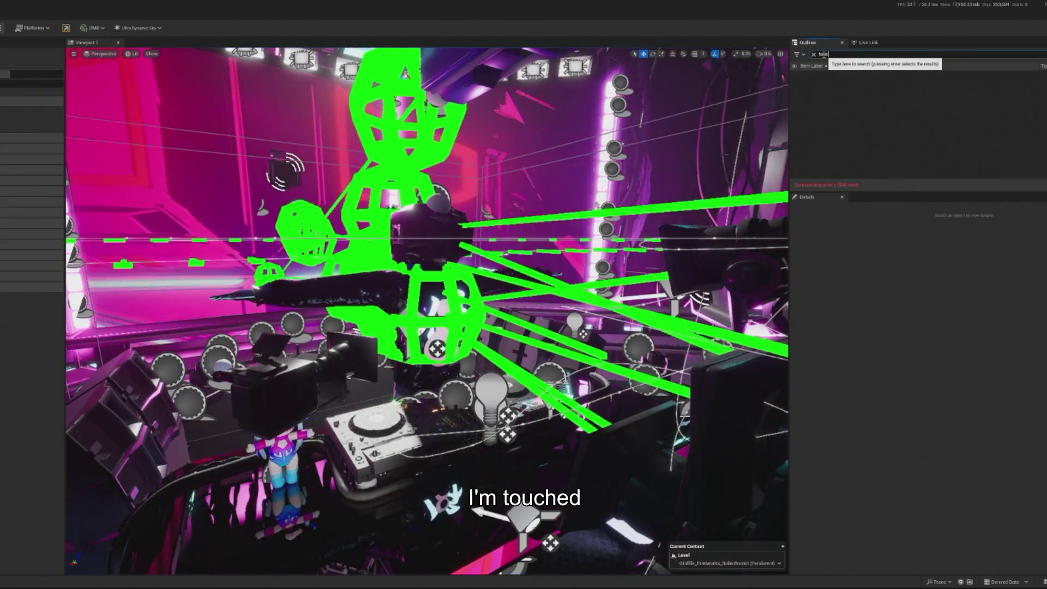
{"action": "key", "text": "BackSpace"}
{"action": "key", "text": "BackSpace"}
{"action": "key", "text": "BackSpace"}
{"action": "type", "text": "os"}
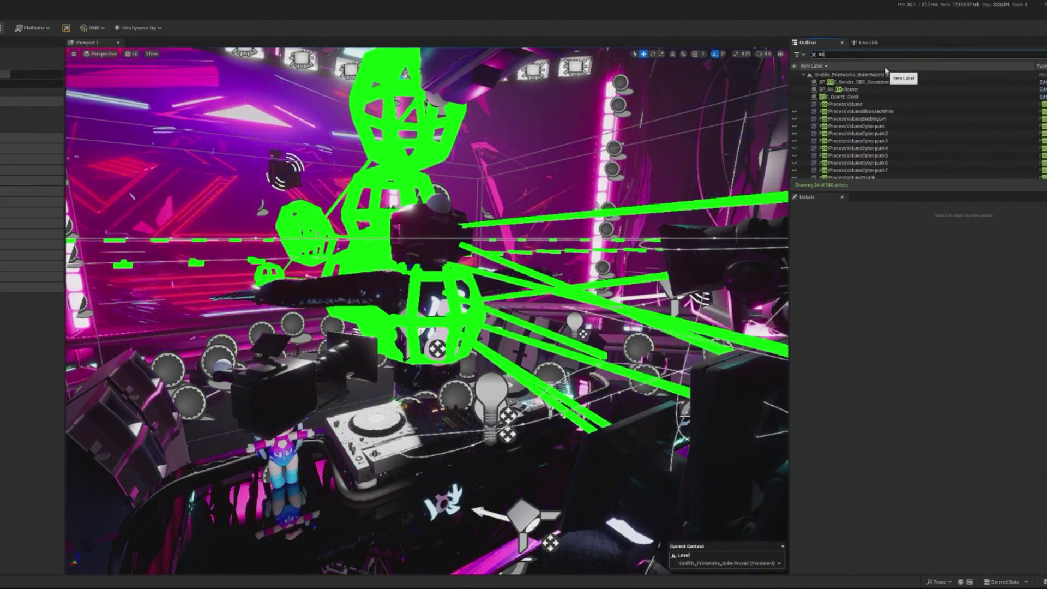
{"action": "type", "text": "c"}
{"action": "left_click", "coordinate": [842, 89]}
{"action": "left_click", "coordinate": [961, 392]}
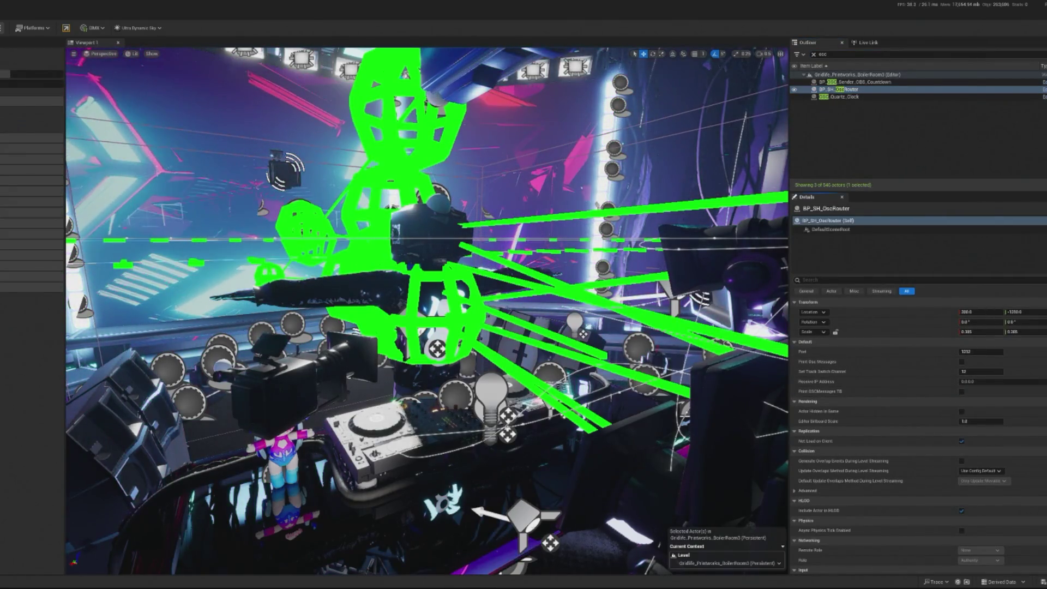
{"action": "key", "text": "alt+p"}
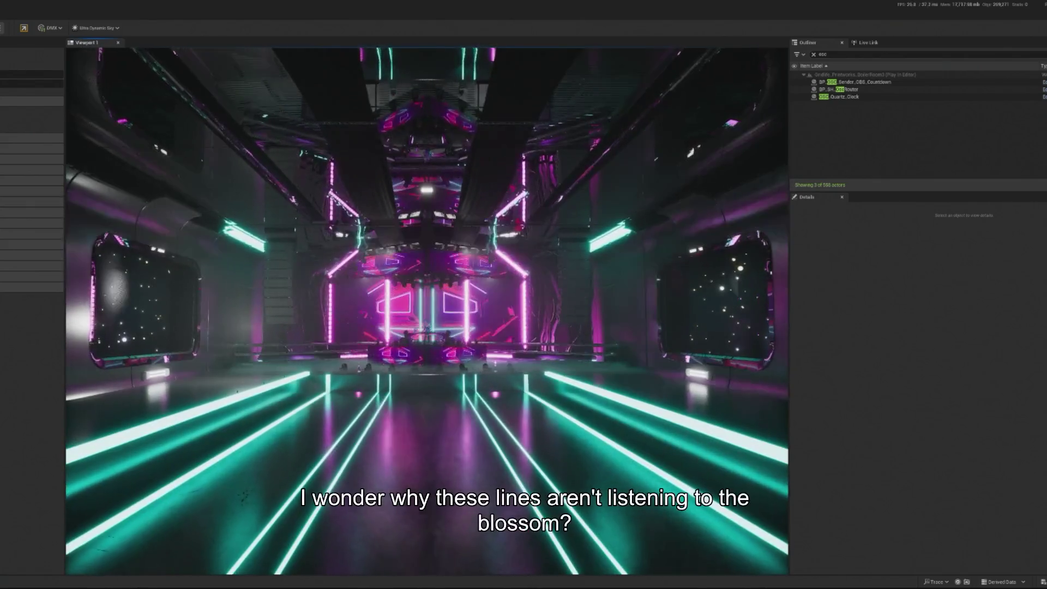
Step: Stop play, select a hanging stage light, clear the Outliner filter, and open its BP_Stagelight_00 Blueprint
{"action": "key", "text": "Escape"}
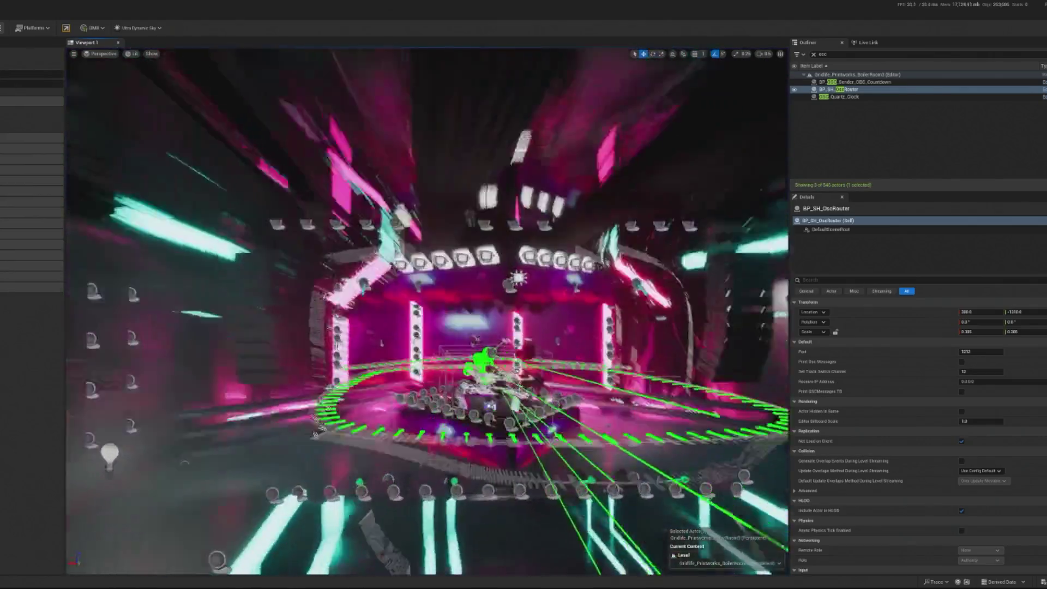
{"action": "left_click", "coordinate": [453, 197]}
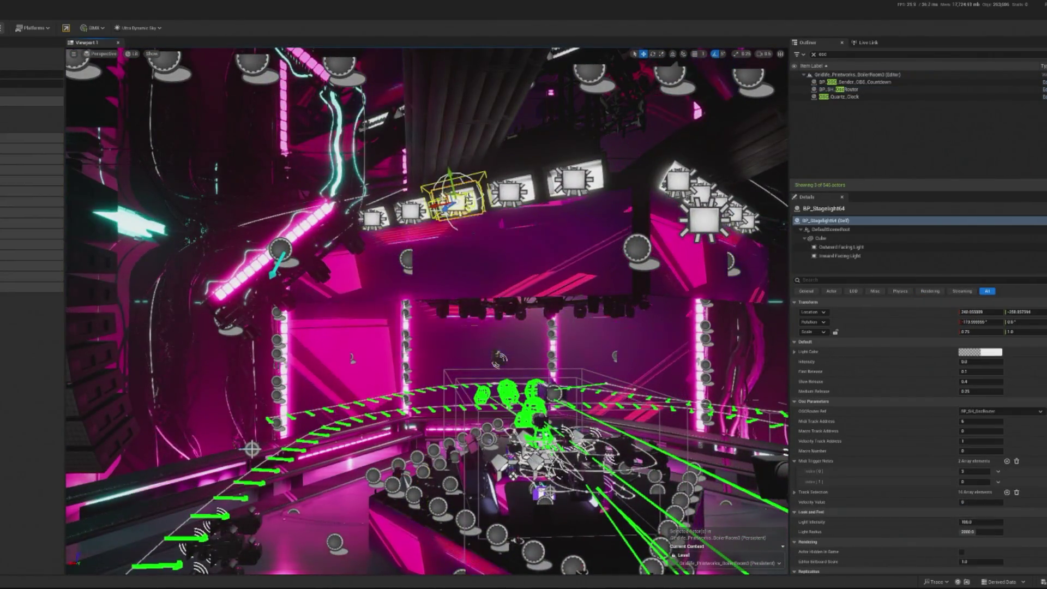
{"action": "left_click", "coordinate": [814, 54]}
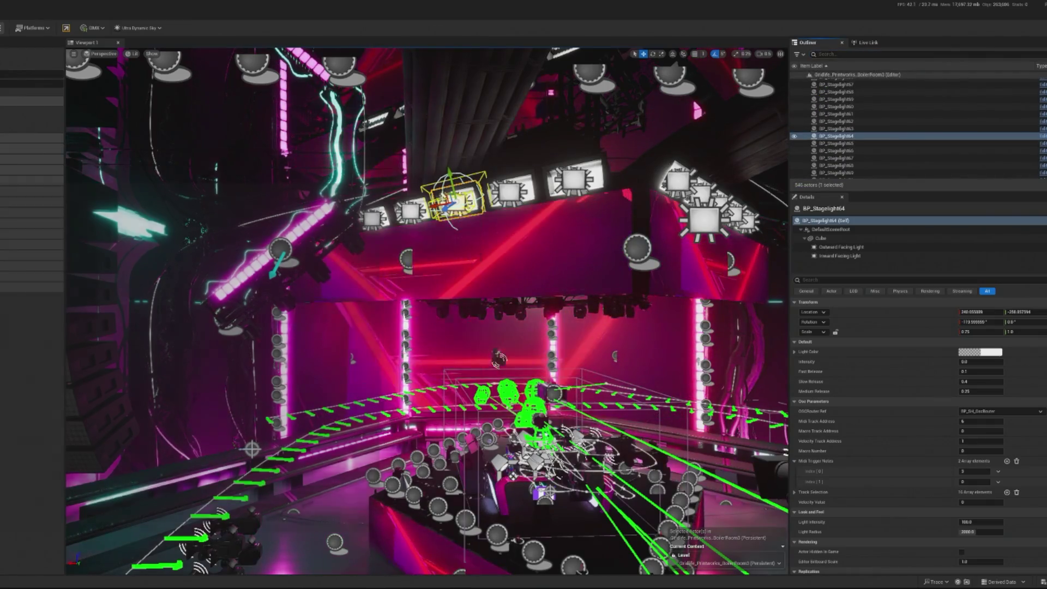
{"action": "double_click", "coordinate": [451, 218]}
{"action": "scroll", "coordinate": [281, 339], "scroll_direction": "down", "scroll_amount": 1}
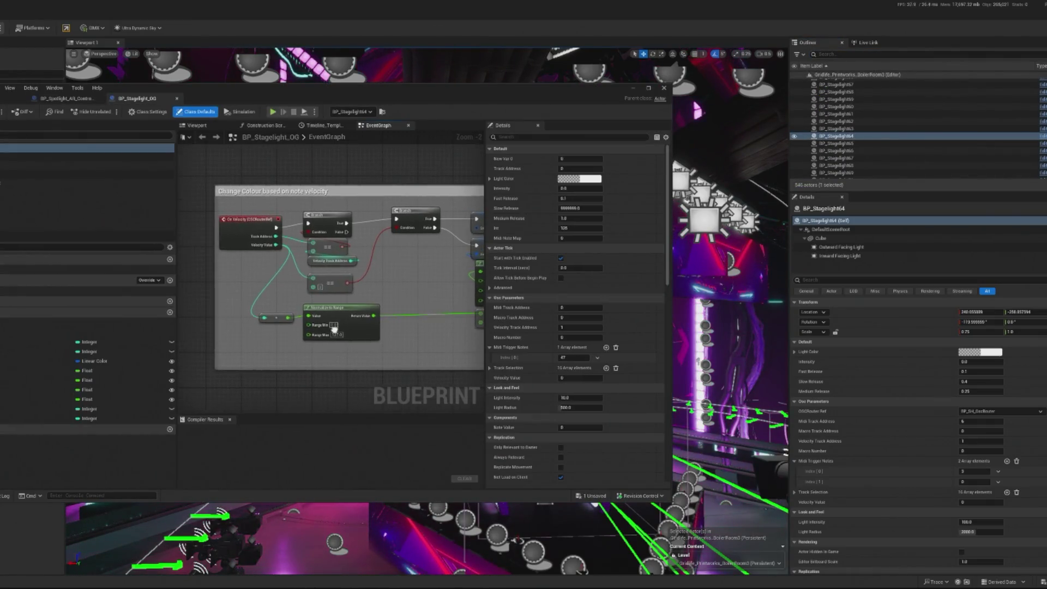
Step: Pan the EventGraph to the 'Change Colour based on note velocity' nodes, then close the Blueprint
{"action": "scroll", "coordinate": [280, 280], "scroll_direction": "down", "scroll_amount": 3}
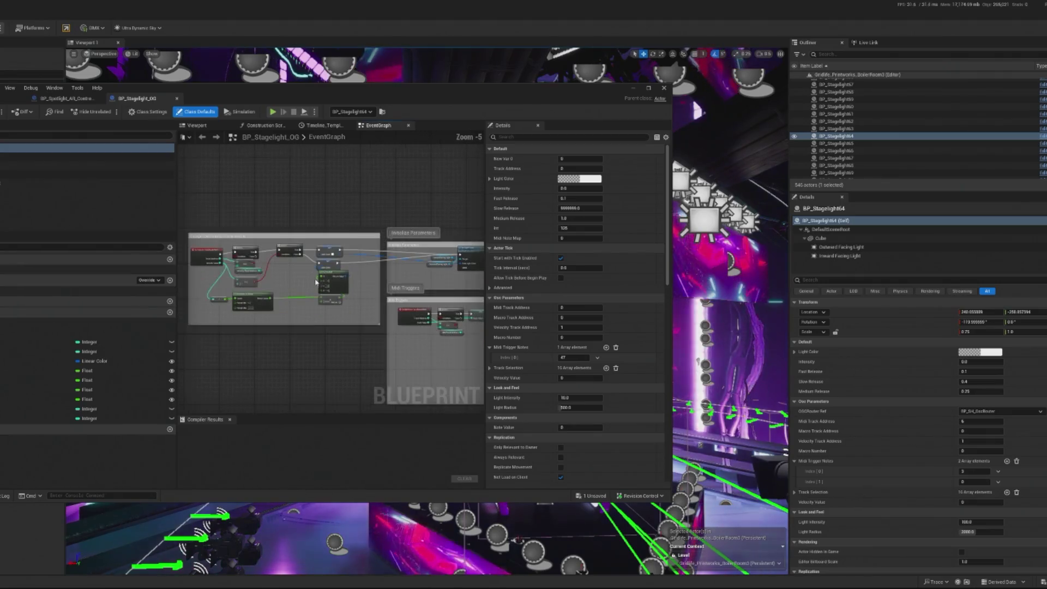
{"action": "left_click_drag", "start_coordinate": [206, 244], "coordinate": [306, 257]}
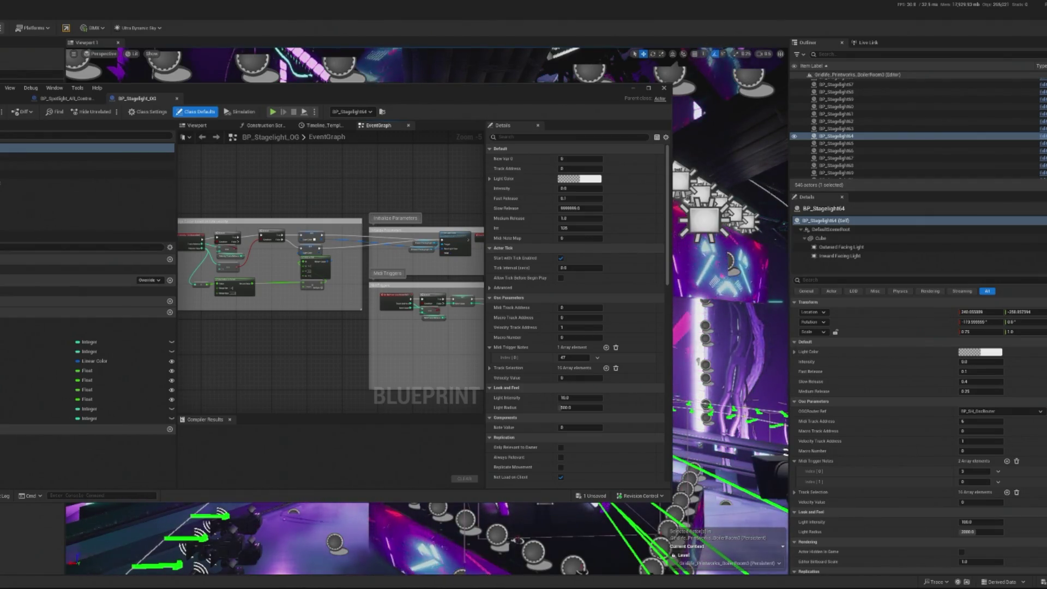
{"action": "double_click", "coordinate": [321, 136]}
{"action": "left_click_drag", "start_coordinate": [307, 178], "coordinate": [392, 179]}
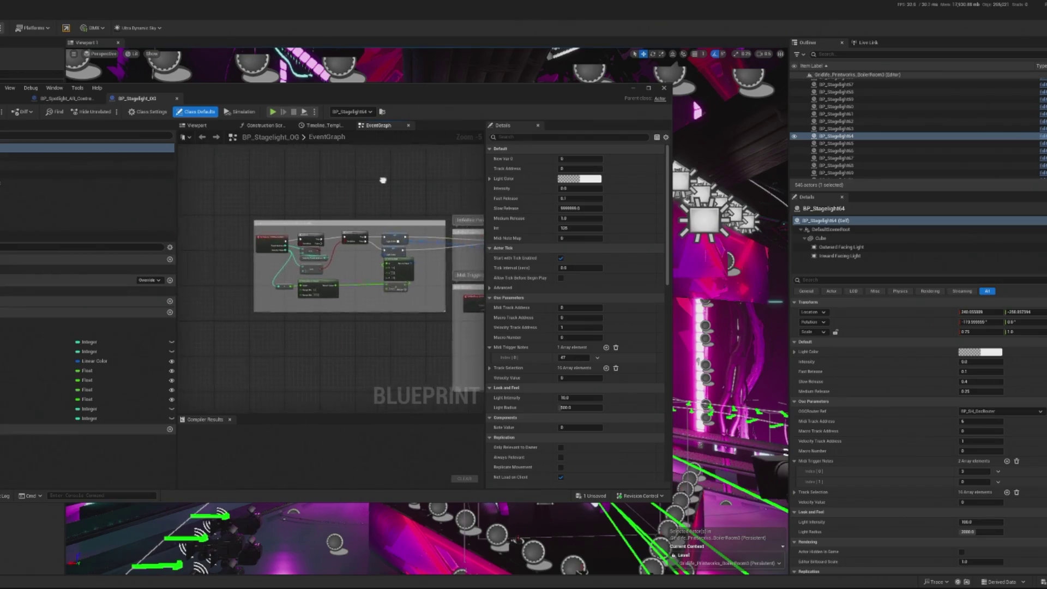
{"action": "scroll", "coordinate": [356, 248], "scroll_direction": "up", "scroll_amount": 5}
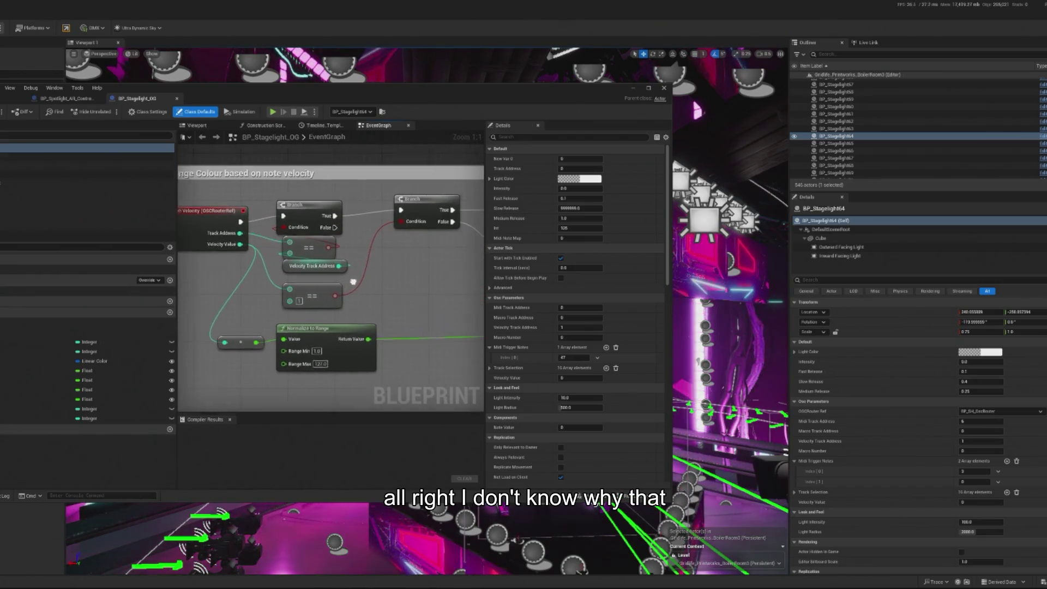
{"action": "left_click", "coordinate": [633, 87]}
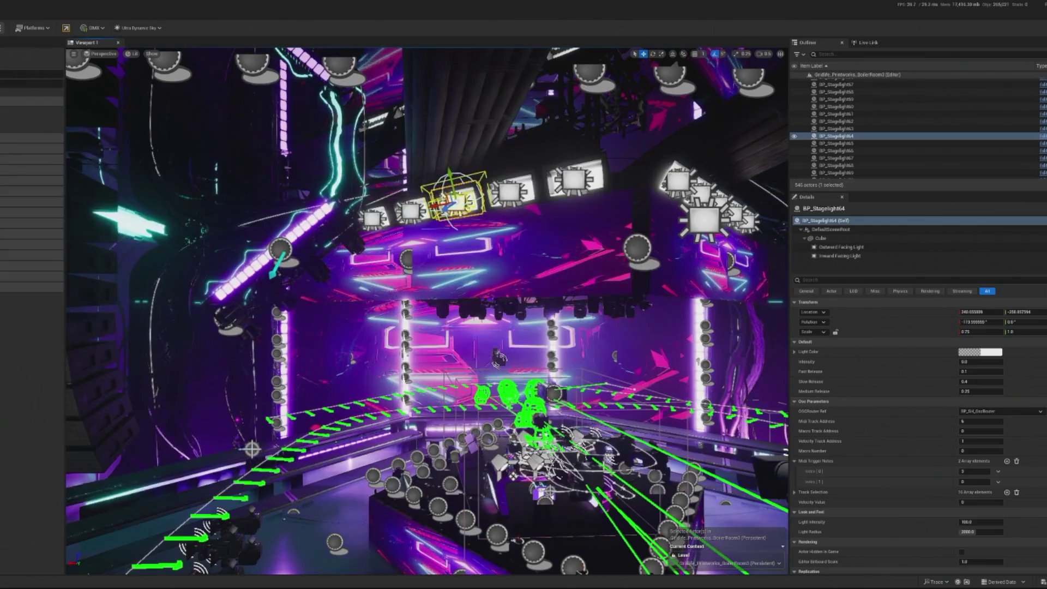
{"action": "key", "text": "alt+p"}
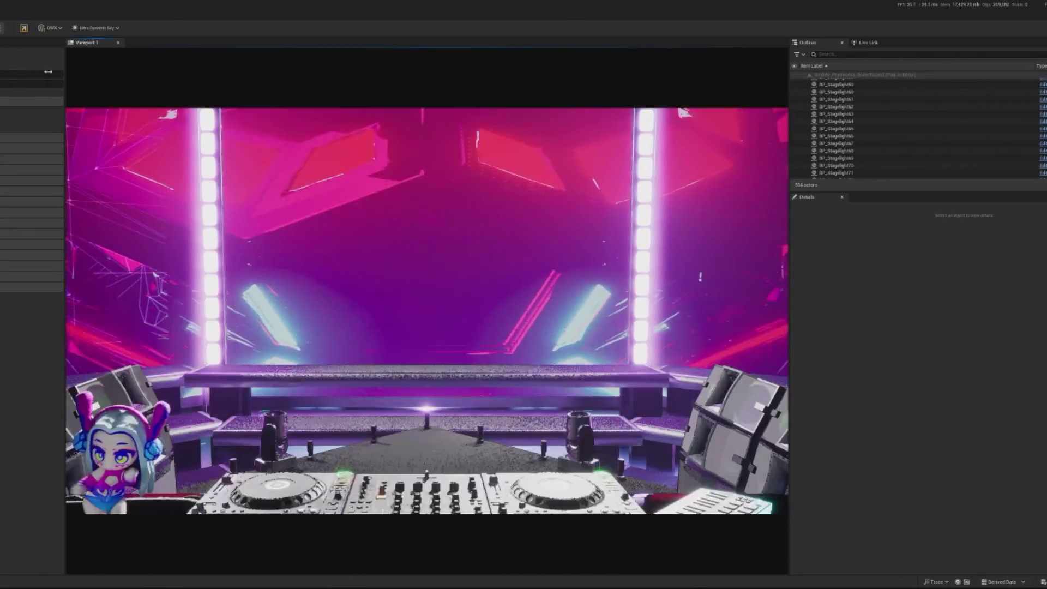
Step: Stop the play session and select stage light BP_Stagelight58 in the Outliner
{"action": "key", "text": "Escape"}
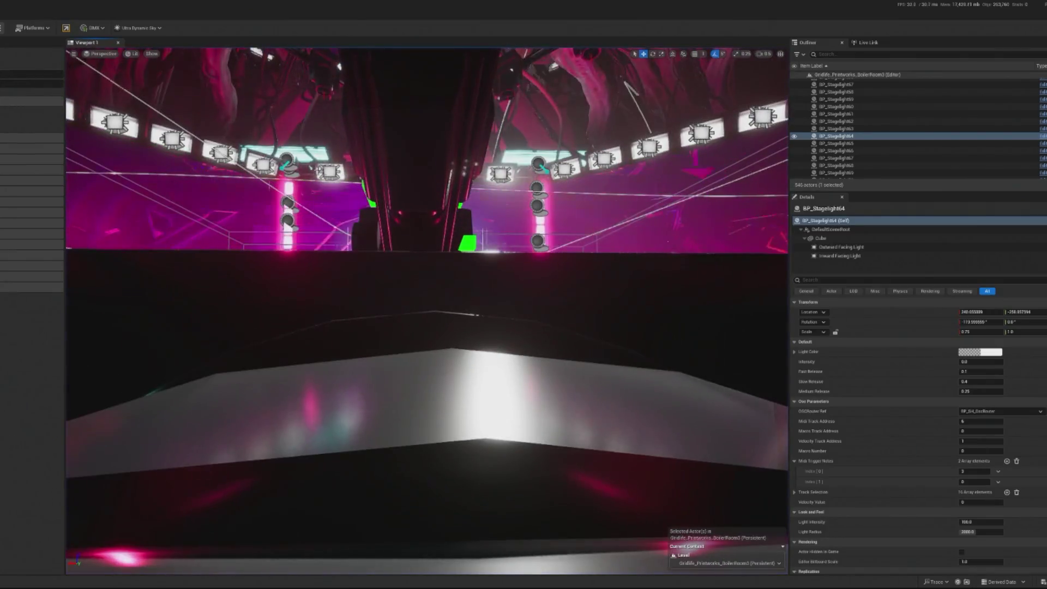
{"action": "left_click", "coordinate": [836, 92]}
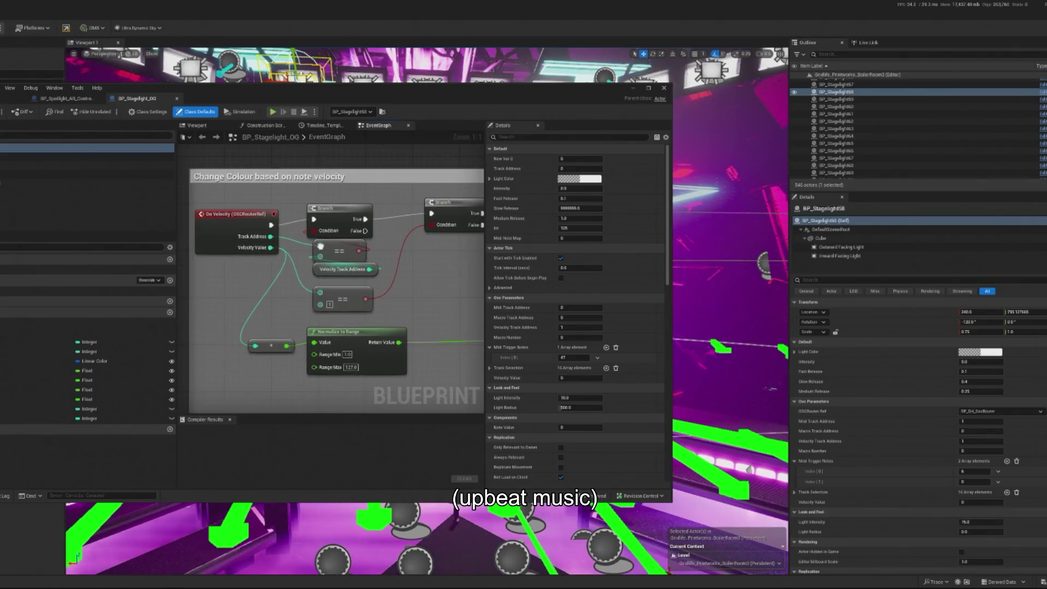
Step: Reposition and widen the blueprint window, panning to the Light Flash and colour-change nodes
{"action": "scroll", "coordinate": [302, 248], "scroll_direction": "down", "scroll_amount": 2}
{"action": "scroll", "coordinate": [303, 248], "scroll_direction": "down", "scroll_amount": 2}
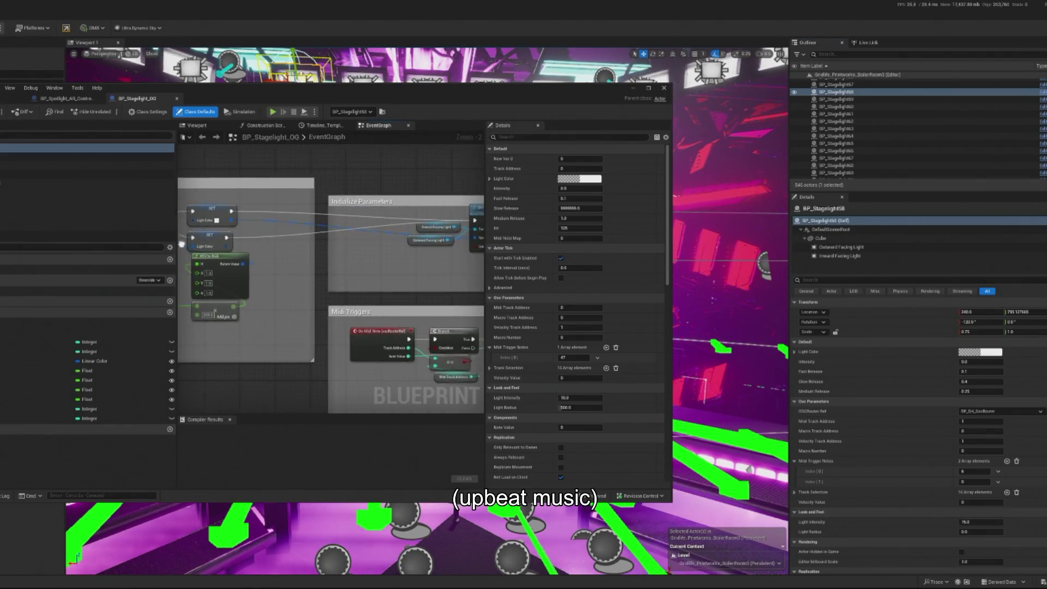
{"action": "left_click_drag", "start_coordinate": [494, 267], "coordinate": [477, 188]}
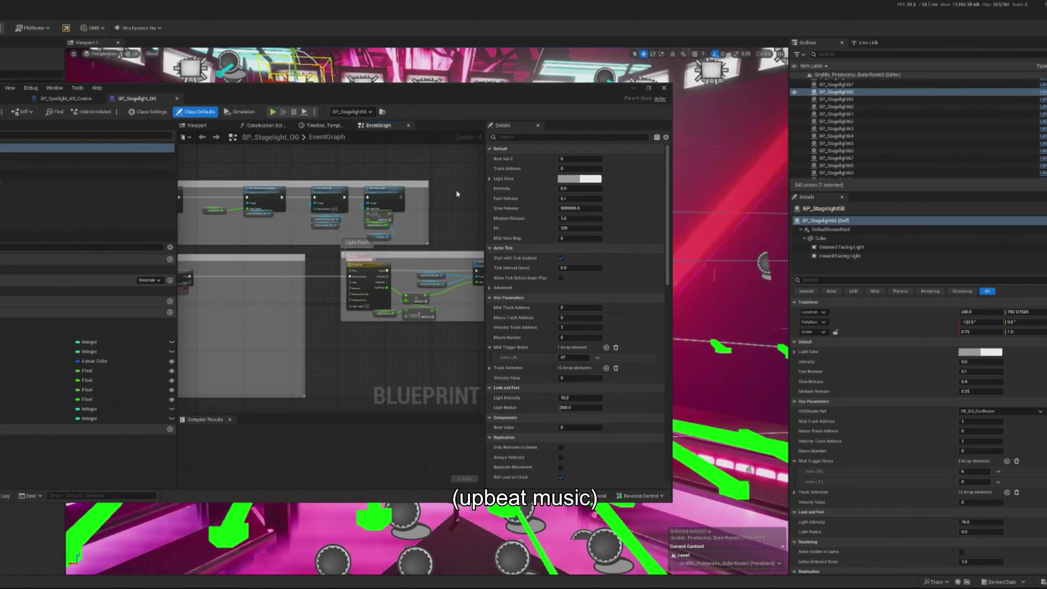
{"action": "left_click_drag", "start_coordinate": [417, 100], "coordinate": [454, 69]}
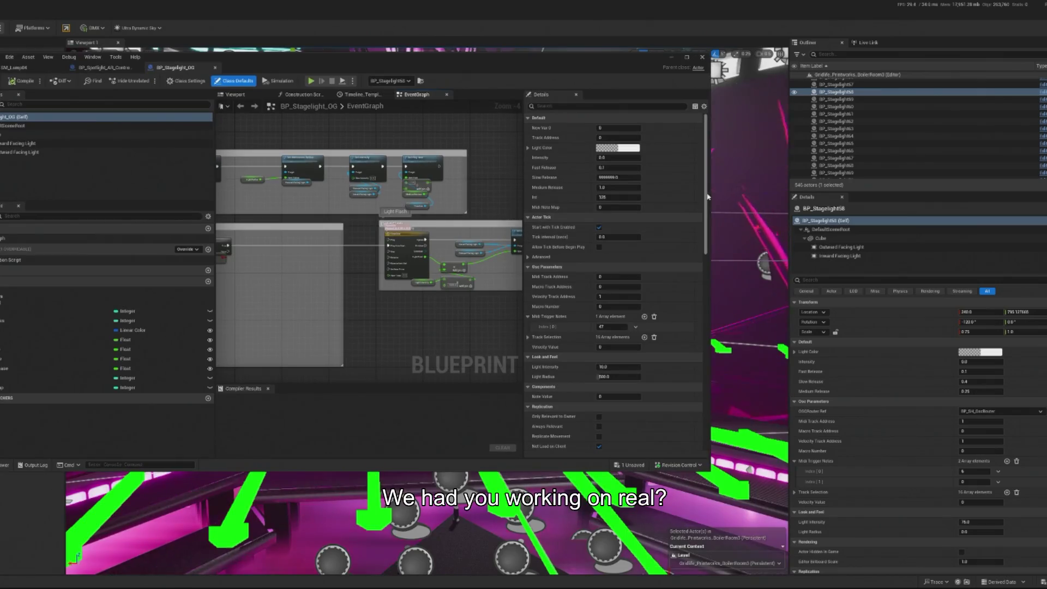
{"action": "left_click_drag", "start_coordinate": [710, 251], "coordinate": [928, 251]}
{"action": "scroll", "coordinate": [448, 303], "scroll_direction": "down", "scroll_amount": 4}
{"action": "scroll", "coordinate": [448, 303], "scroll_direction": "up", "scroll_amount": 8}
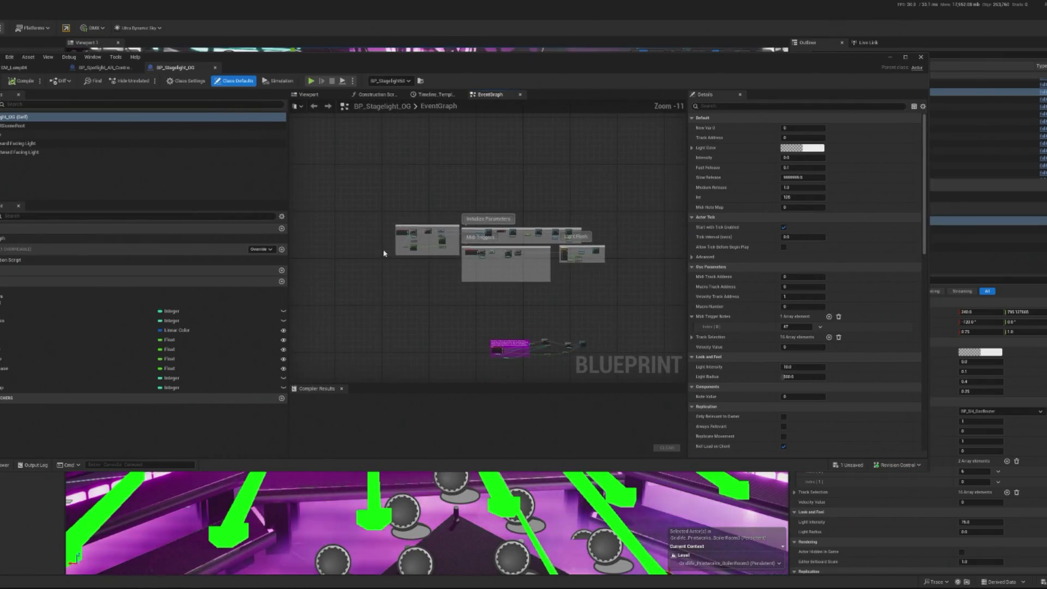
{"action": "left_click_drag", "start_coordinate": [437, 205], "coordinate": [399, 161]}
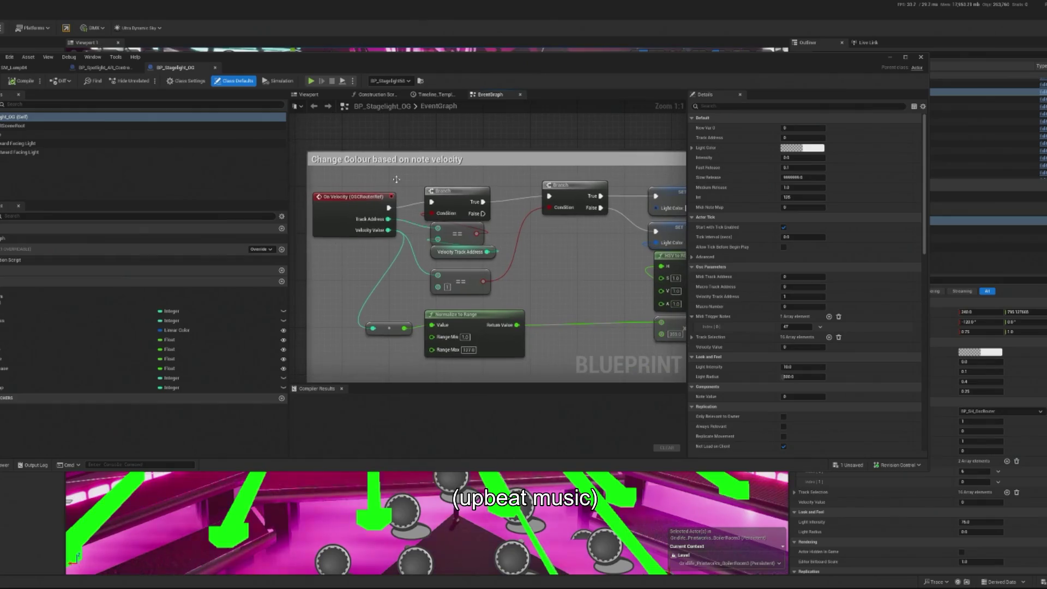
Step: Glance at the spotlight controller's graph, then return to the SET and HSV to RGB nodes
{"action": "left_click", "coordinate": [117, 68]}
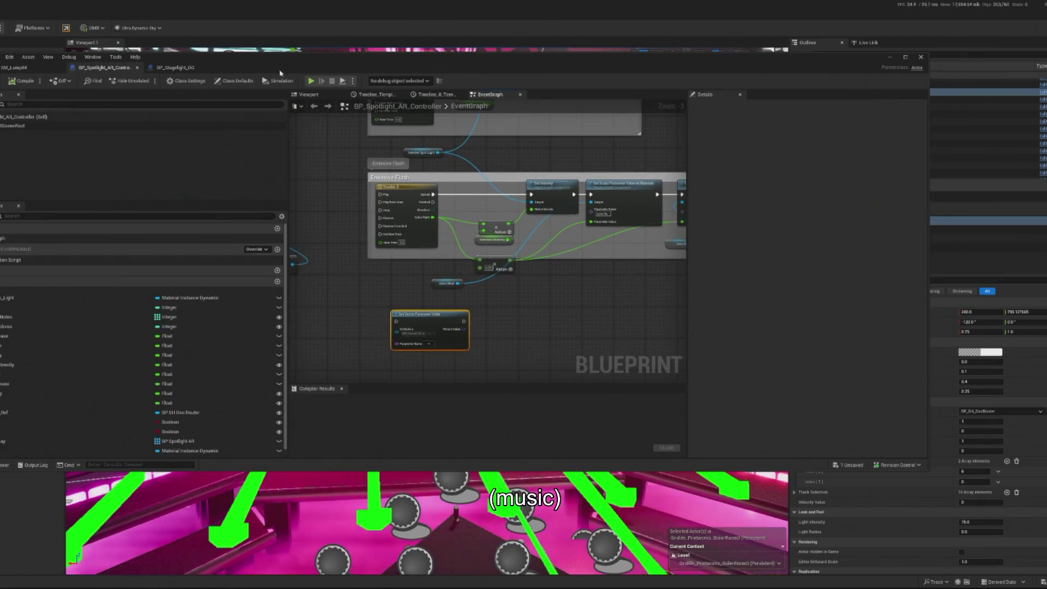
{"action": "left_click", "coordinate": [175, 68]}
{"action": "left_click_drag", "start_coordinate": [600, 231], "coordinate": [501, 233]}
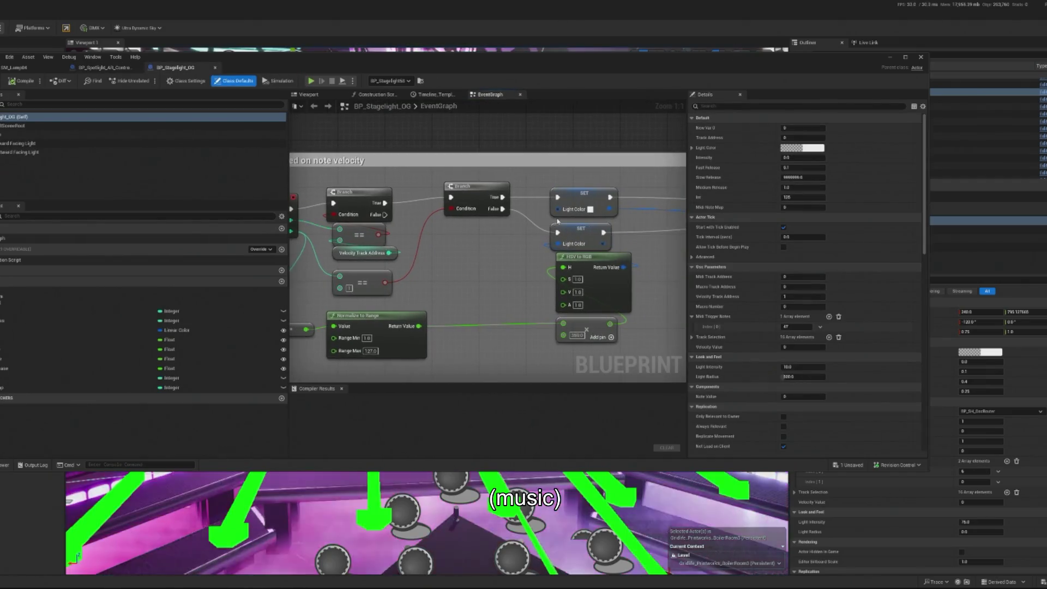
{"action": "left_click_drag", "start_coordinate": [427, 332], "coordinate": [460, 329]}
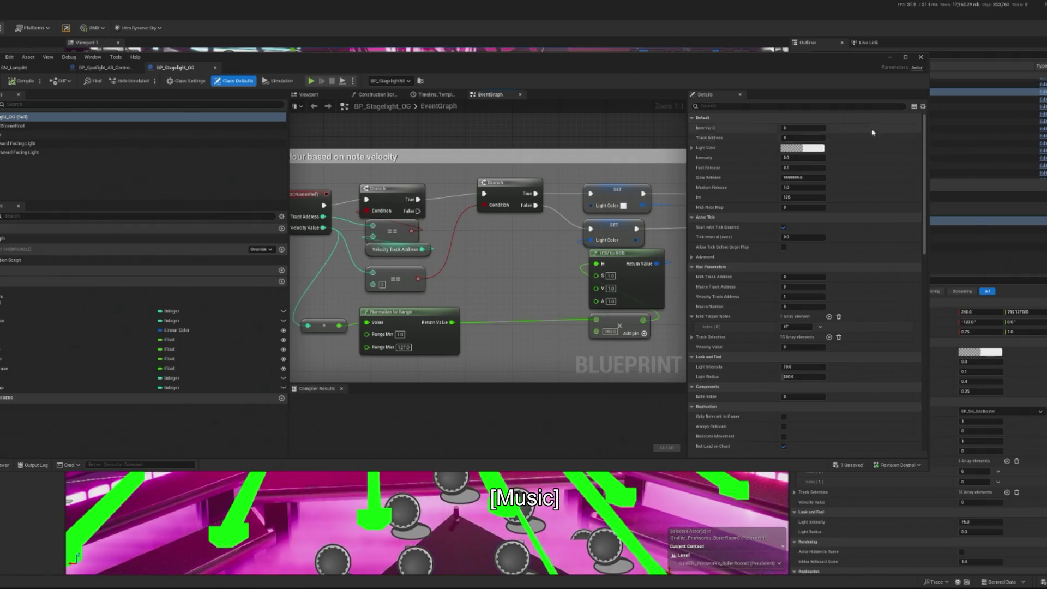
Step: Filter the Outliner by 'osc' and open the BP_SH_OscRouter blueprint graph
{"action": "left_click_drag", "start_coordinate": [545, 60], "coordinate": [410, 60]}
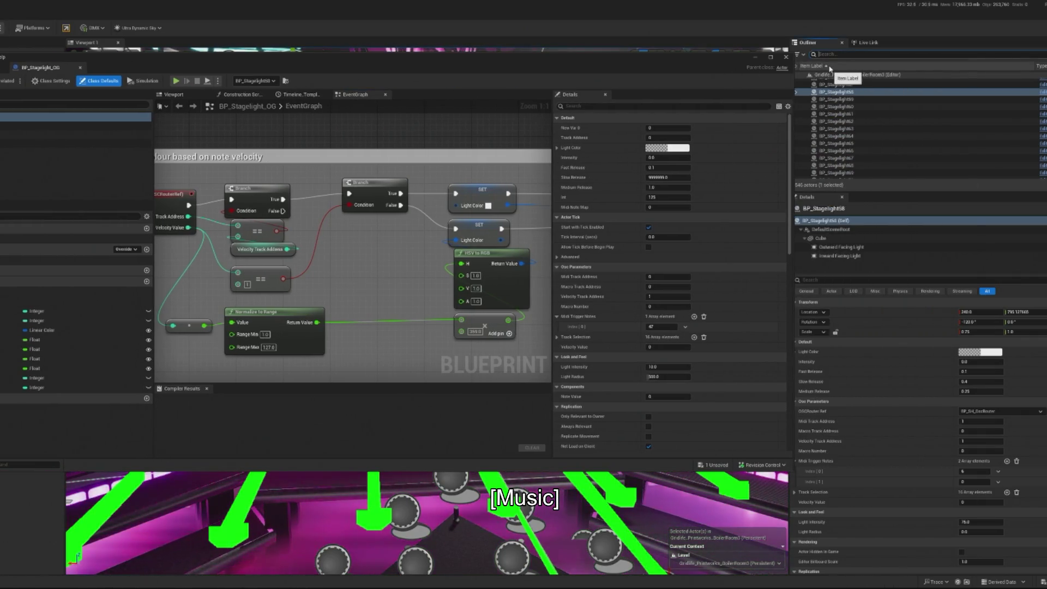
{"action": "type", "text": "osc"}
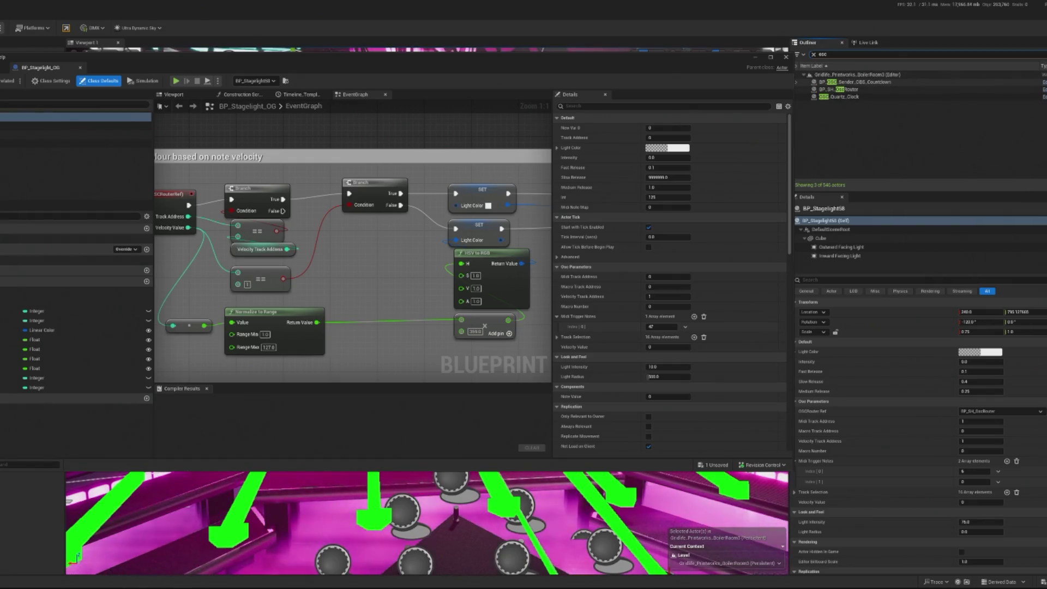
{"action": "double_click", "coordinate": [836, 89]}
Step: Pan the BP_SH_OscRouter EventGraph to reveal the Send Velocity, Snare and Kick output nodes
{"action": "left_click_drag", "start_coordinate": [112, 322], "coordinate": [272, 321]}
{"action": "scroll", "coordinate": [272, 322], "scroll_direction": "up", "scroll_amount": 5}
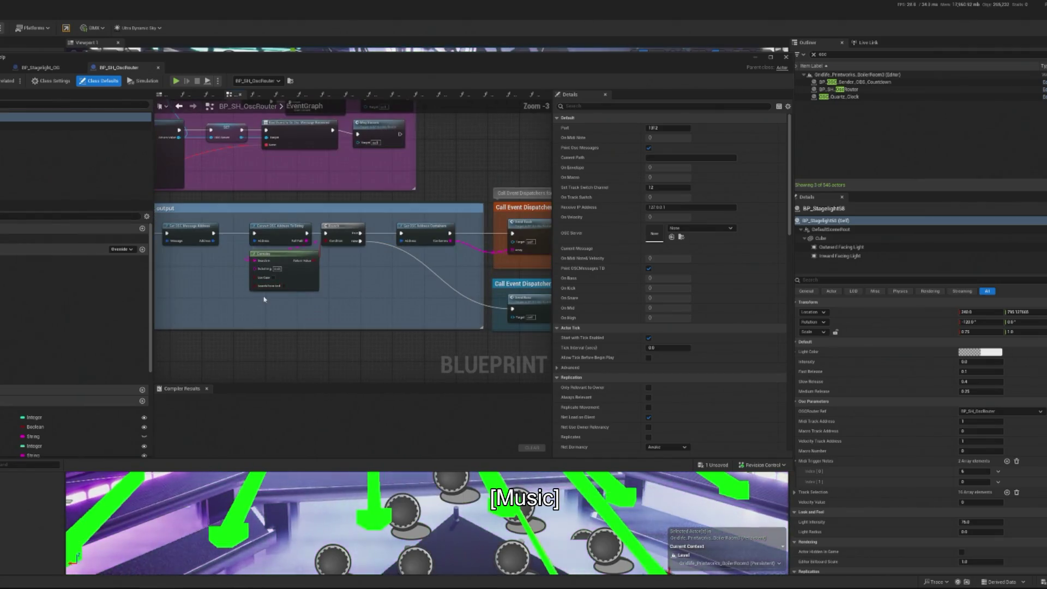
{"action": "mouse_move", "coordinate": [407, 267]}
{"action": "left_mouse_down"}
{"action": "mouse_move", "coordinate": [334, 282]}
{"action": "mouse_move", "coordinate": [301, 239]}
{"action": "left_mouse_up"}
{"action": "left_click_drag", "start_coordinate": [539, 256], "coordinate": [268, 269]}
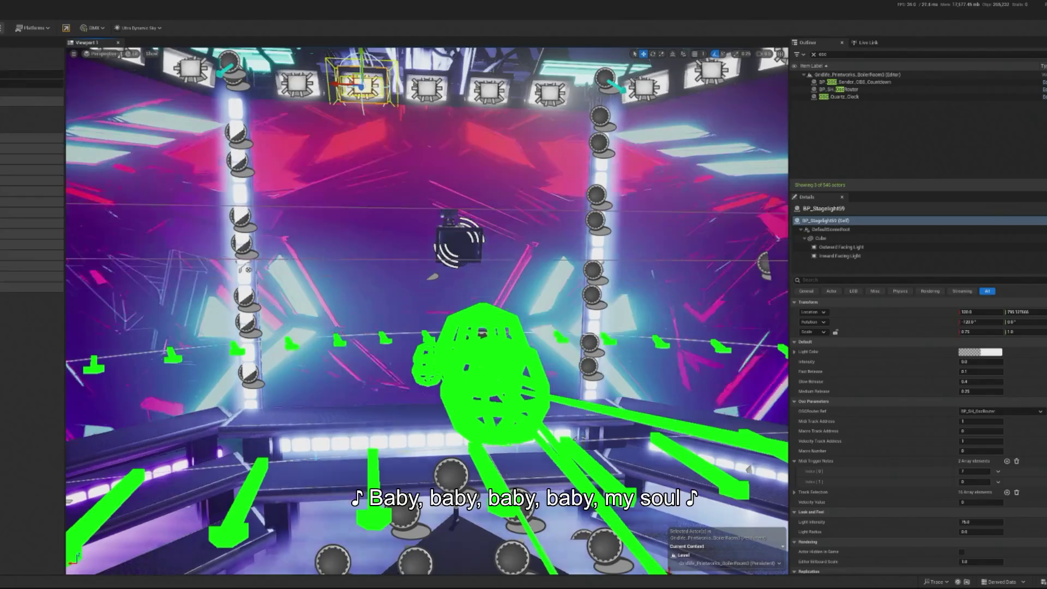
Step: Select the top stage light, play the level with Alt+P to watch the lights, then stop
{"action": "left_click", "coordinate": [404, 218]}
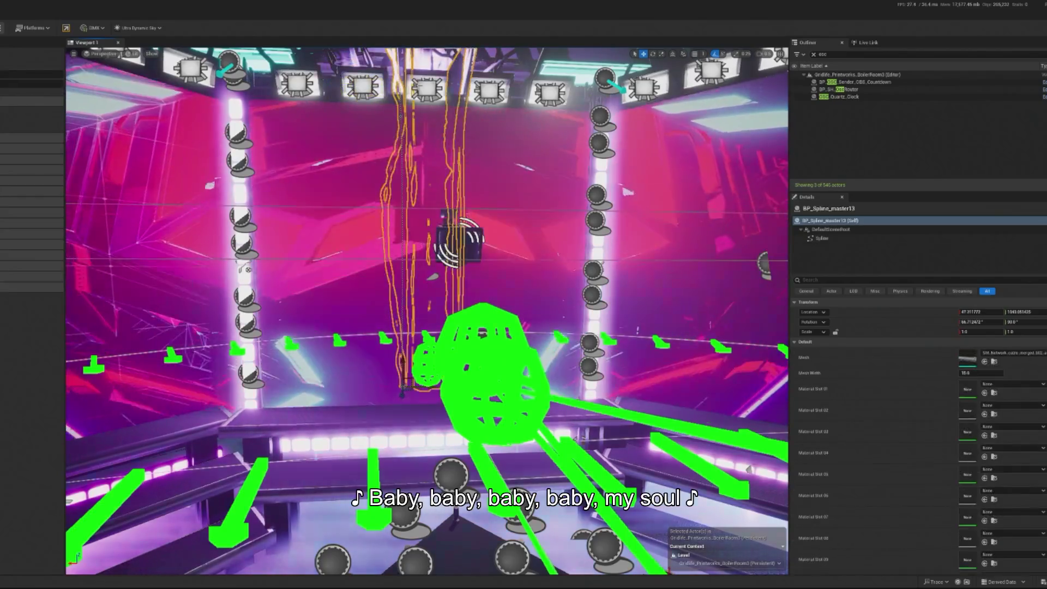
{"action": "left_click", "coordinate": [489, 87]}
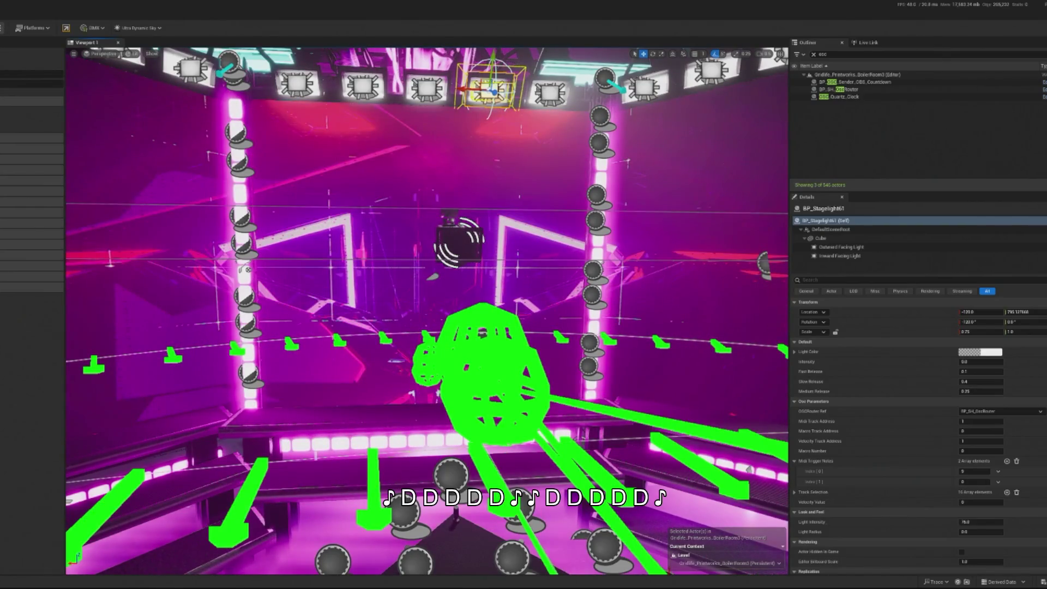
{"action": "key", "text": "alt+p"}
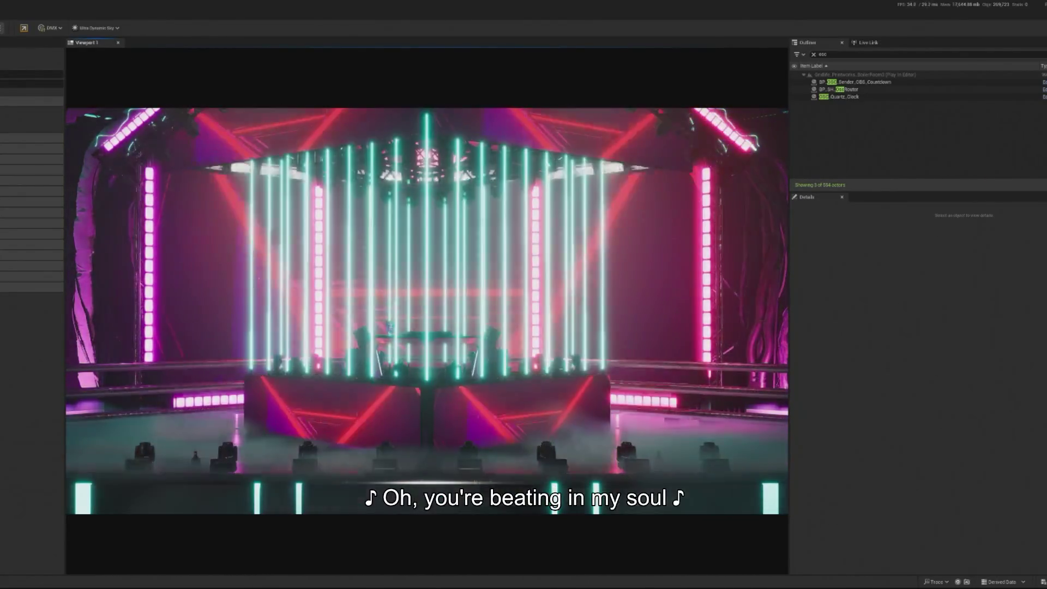
{"action": "key", "text": "Escape"}
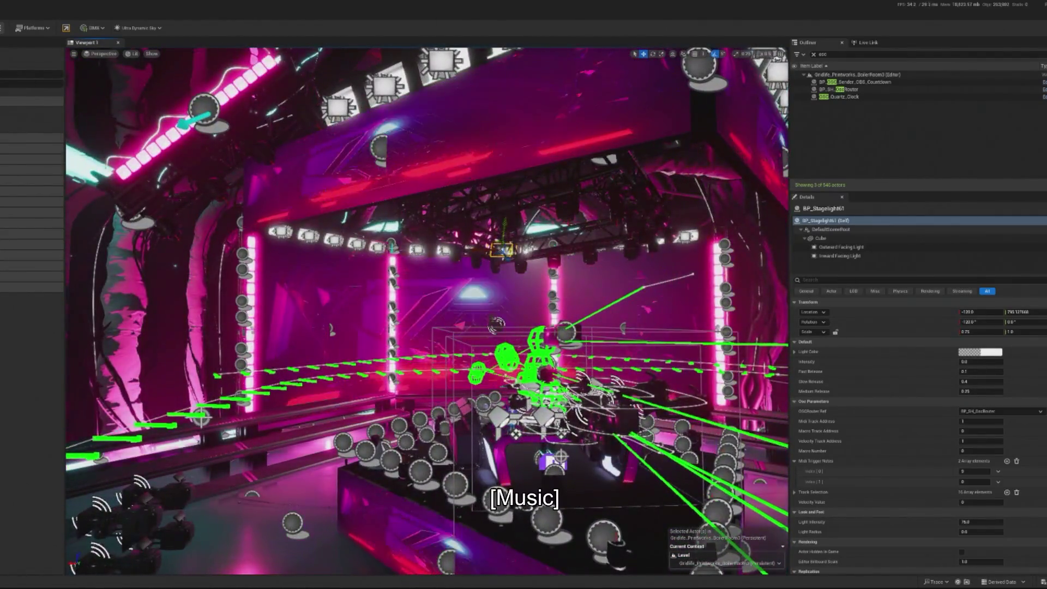
Step: Open BP_Stagelight_OG's EventGraph, zoom out and shift the colour-change comment block slightly left
{"action": "key", "text": "ctrl+e"}
{"action": "scroll", "coordinate": [405, 284], "scroll_direction": "down", "scroll_amount": 2}
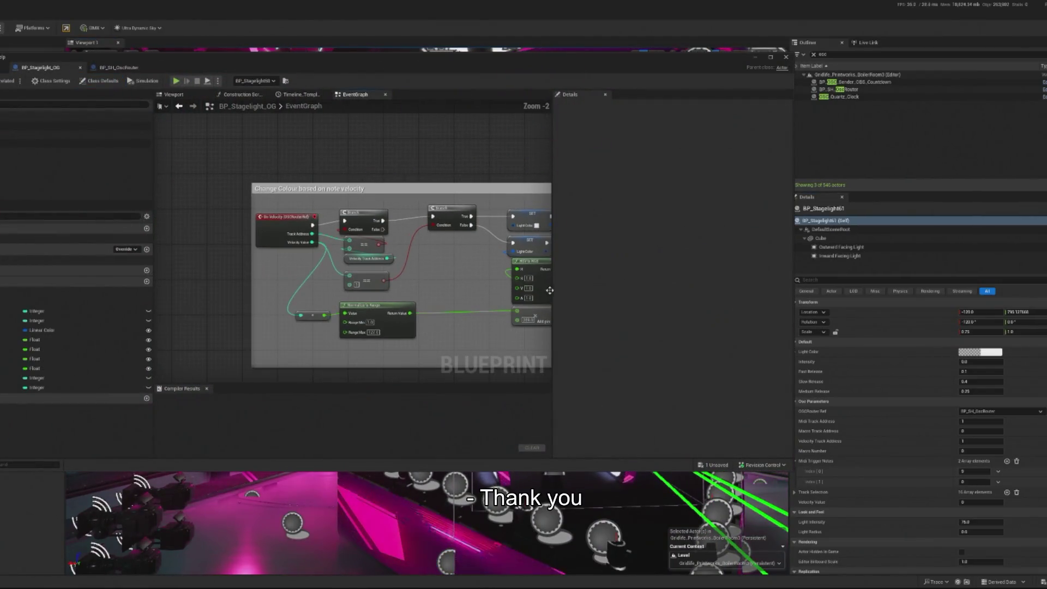
{"action": "left_click_drag", "start_coordinate": [446, 273], "coordinate": [419, 277]}
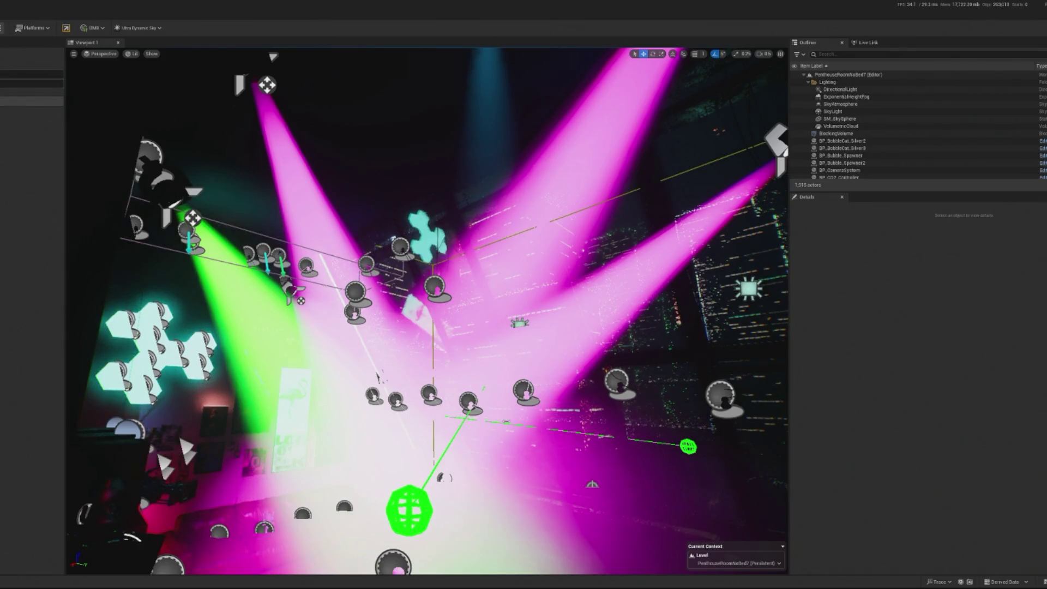
Step: Fly the view down toward the DJ booth and filter the actor list by 'ar'
{"action": "left_click_drag", "start_coordinate": [376, 375], "coordinate": [377, 411]}
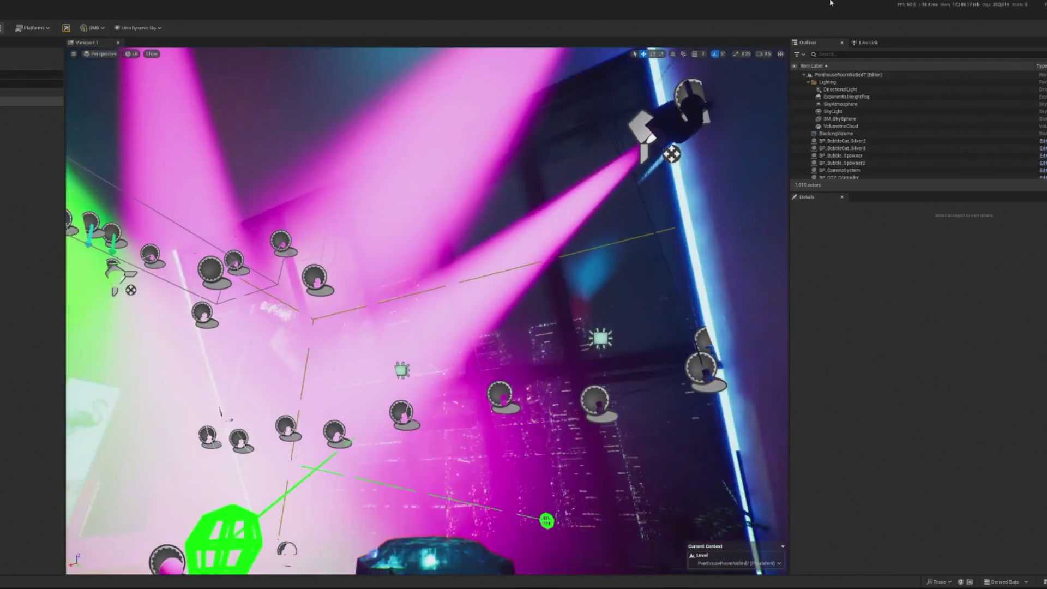
{"action": "left_click", "coordinate": [840, 54]}
{"action": "type", "text": "ar"}
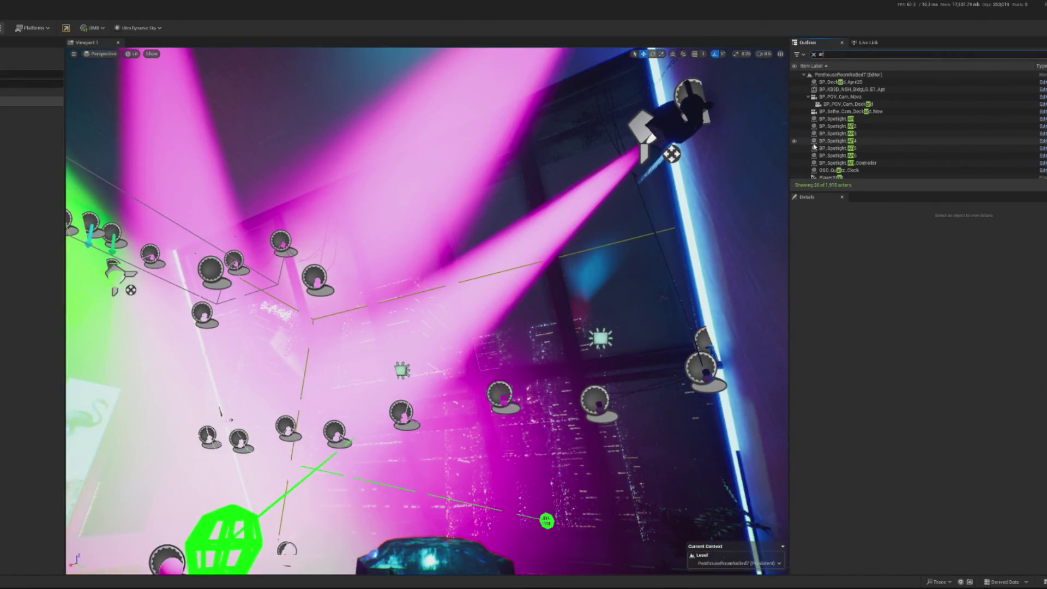
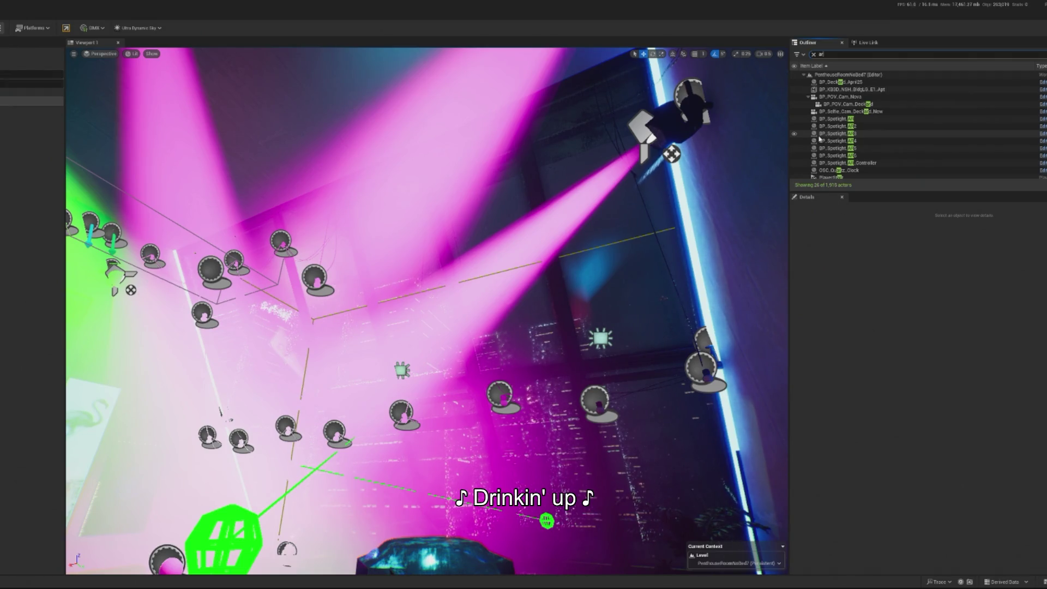
Step: Filter the Outliner to 'cont' and open the parameter name list in BP_Spotlight_AR_Controller's graph
{"action": "key", "text": "BackSpace"}
{"action": "key", "text": "BackSpace"}
{"action": "type", "text": "cont"}
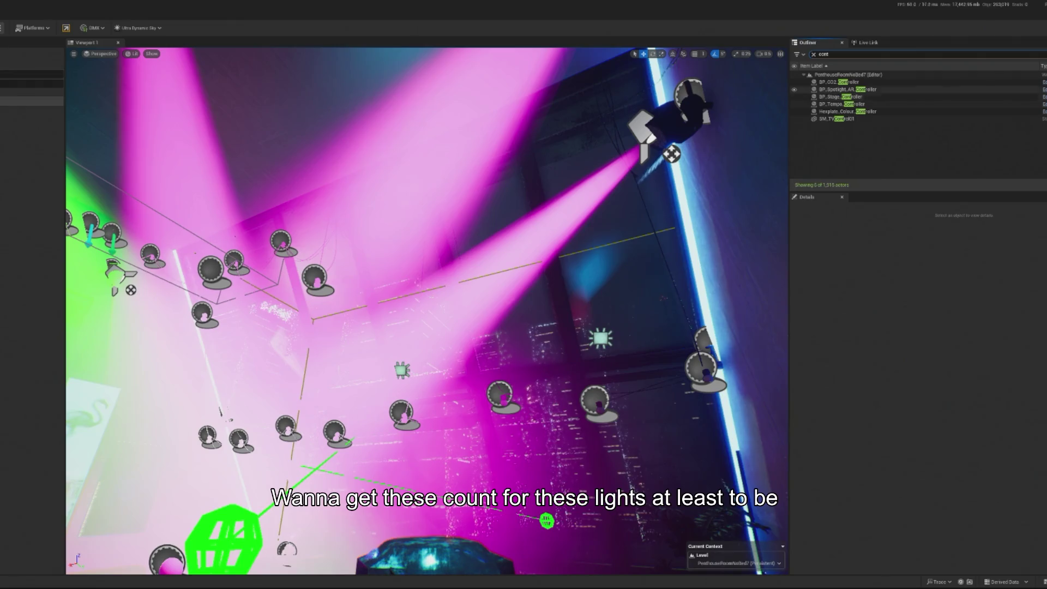
{"action": "key", "text": "alt+Tab"}
{"action": "scroll", "coordinate": [318, 278], "scroll_direction": "up", "scroll_amount": 3}
{"action": "left_click", "coordinate": [285, 349]}
Step: Set the trial node's parameter to Ambient Lighting and pan to the LENGTH and GET nodes
{"action": "left_click", "coordinate": [284, 359]}
{"action": "left_click_drag", "start_coordinate": [272, 306], "coordinate": [425, 294]}
{"action": "mouse_move", "coordinate": [460, 260]}
{"action": "left_mouse_down"}
{"action": "mouse_move", "coordinate": [391, 296]}
{"action": "mouse_move", "coordinate": [448, 277]}
{"action": "left_mouse_up"}
{"action": "scroll", "coordinate": [406, 285], "scroll_direction": "down", "scroll_amount": 1}
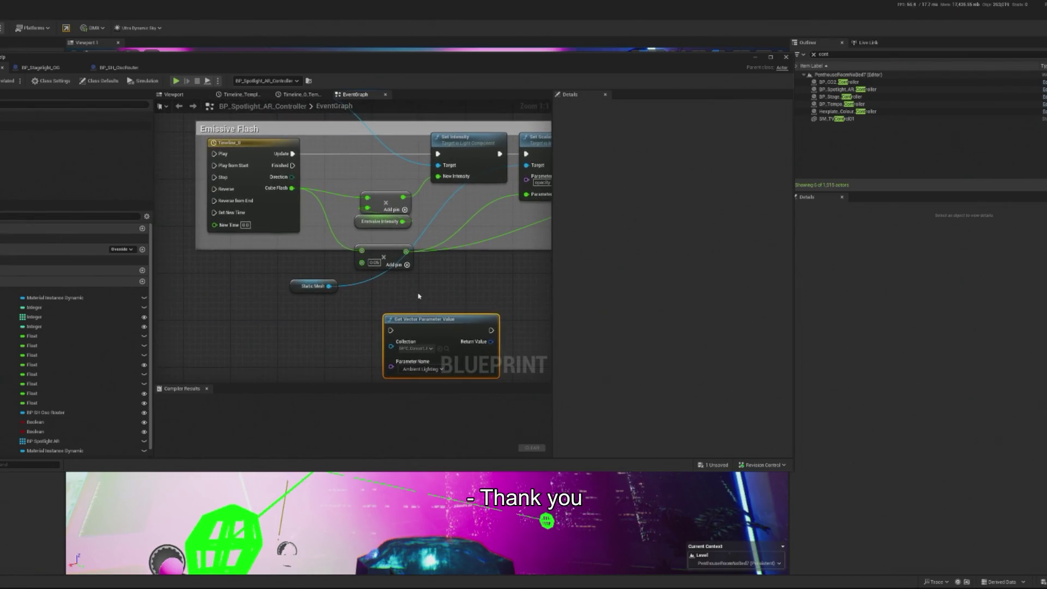
{"action": "mouse_move", "coordinate": [424, 333]}
{"action": "left_mouse_down"}
{"action": "mouse_move", "coordinate": [420, 299]}
{"action": "mouse_move", "coordinate": [659, 353]}
{"action": "mouse_move", "coordinate": [757, 352]}
{"action": "mouse_move", "coordinate": [525, 286]}
{"action": "mouse_move", "coordinate": [306, 321]}
{"action": "mouse_move", "coordinate": [207, 309]}
{"action": "mouse_move", "coordinate": [256, 317]}
{"action": "left_mouse_up"}
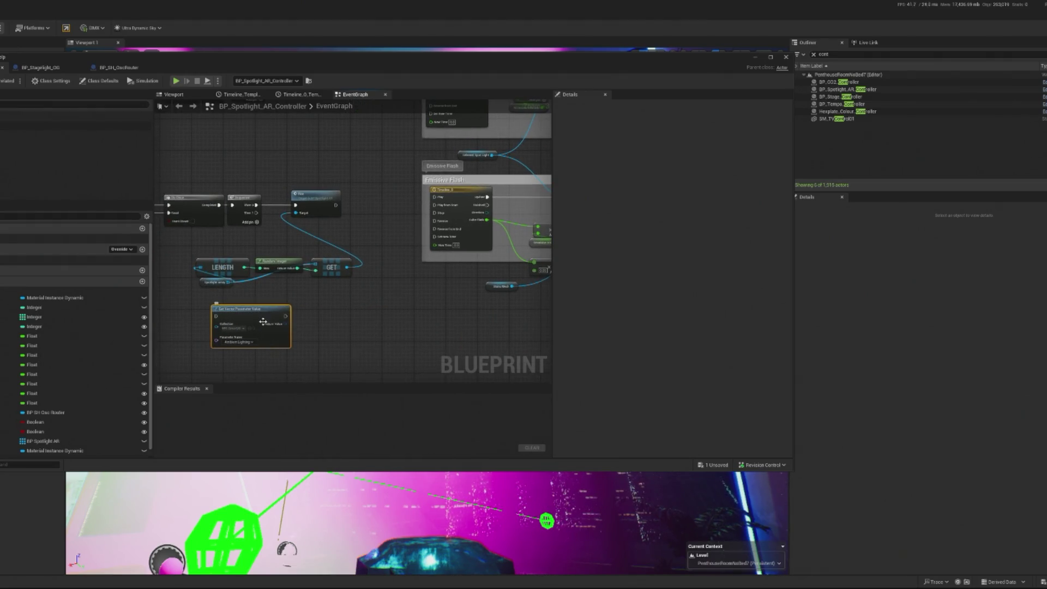
Step: Delete the Get Vector Parameter Value node and search the Outliner for 'spot'
{"action": "key", "text": "Delete"}
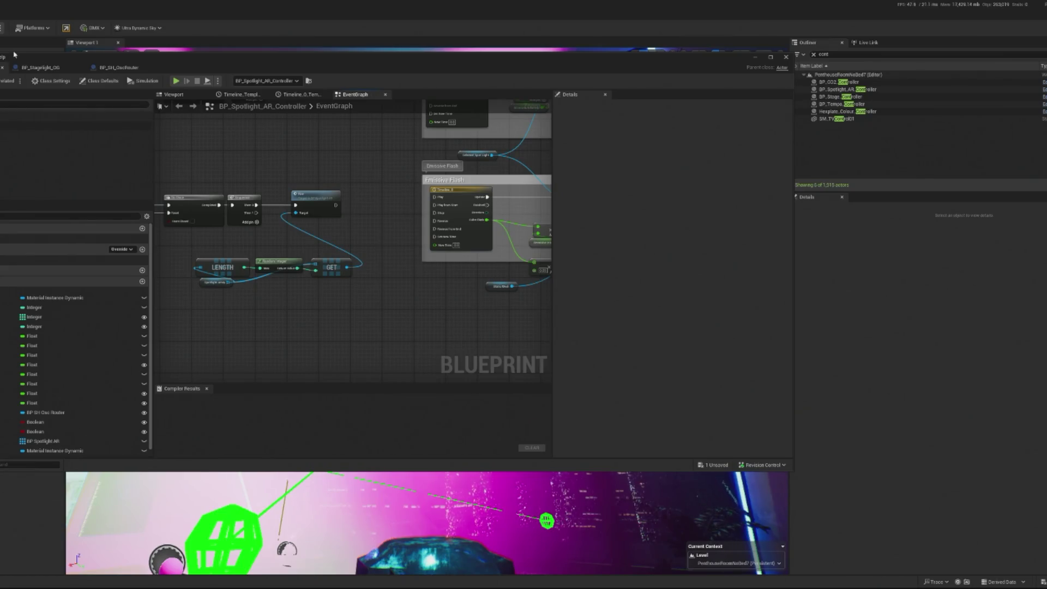
{"action": "left_click", "coordinate": [3, 68]}
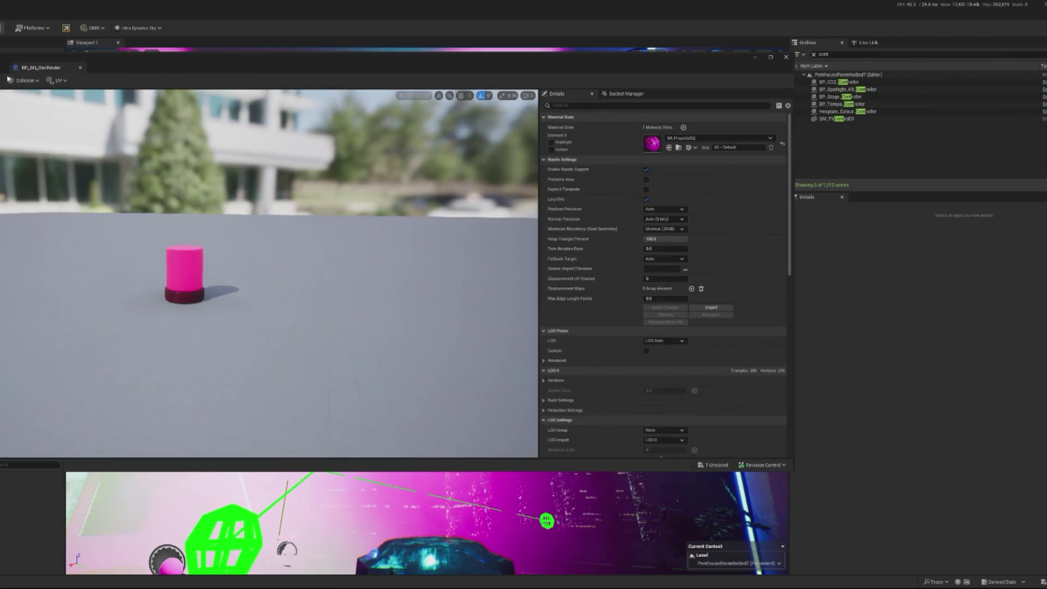
{"action": "type", "text": "spot"}
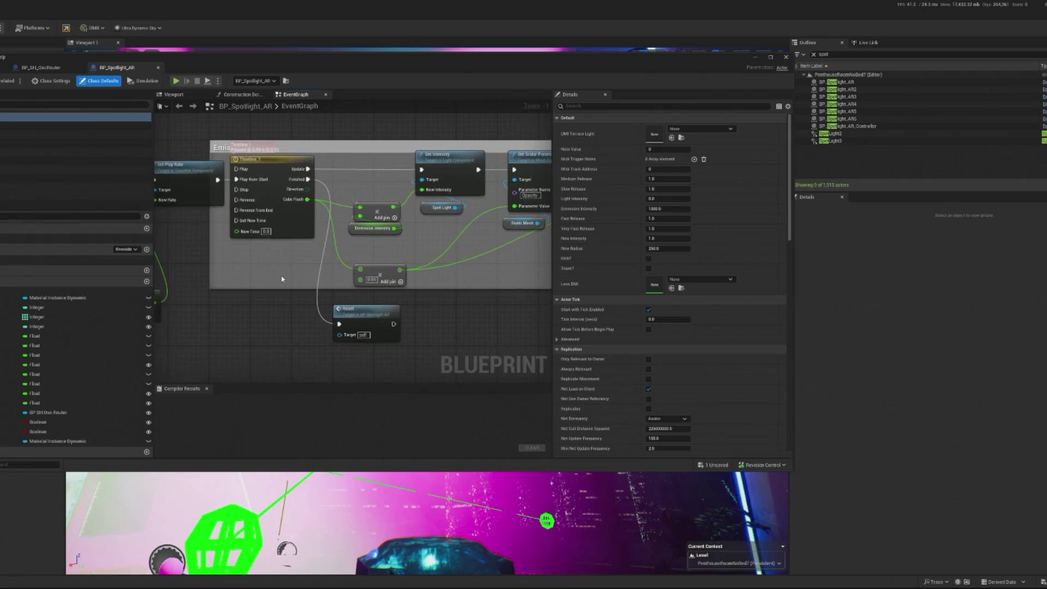
Step: Shift the Fire through Random Float nodes left to make room in the graph
{"action": "mouse_move", "coordinate": [166, 229]}
{"action": "left_mouse_down"}
{"action": "mouse_move", "coordinate": [218, 221]}
{"action": "mouse_move", "coordinate": [359, 243]}
{"action": "left_mouse_up"}
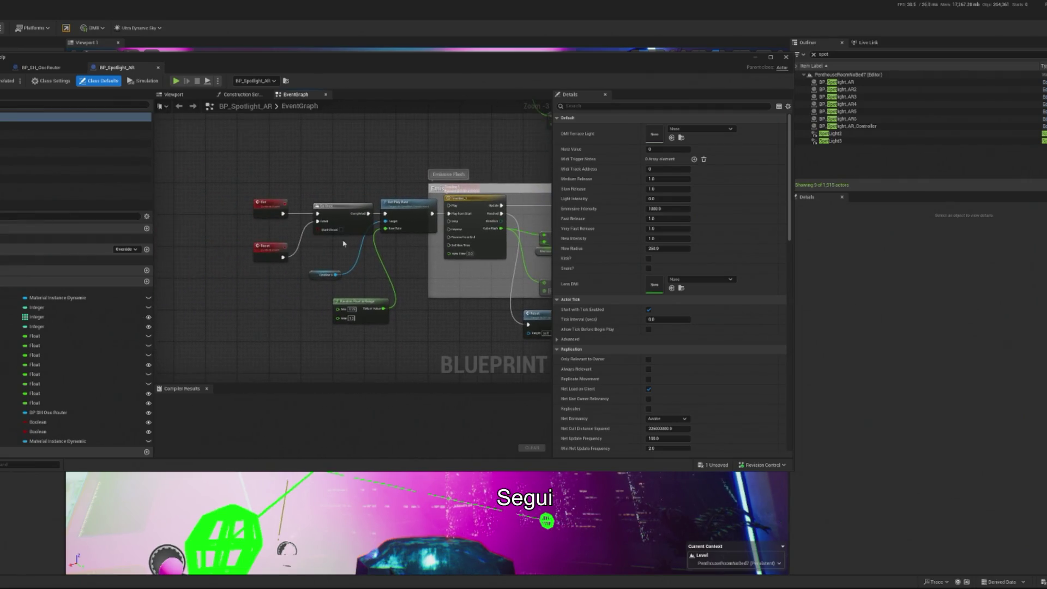
{"action": "left_click_drag", "start_coordinate": [228, 178], "coordinate": [409, 332]}
{"action": "scroll", "coordinate": [328, 211], "scroll_direction": "up", "scroll_amount": 1}
{"action": "left_click_drag", "start_coordinate": [401, 218], "coordinate": [320, 216]}
{"action": "left_click", "coordinate": [369, 241]}
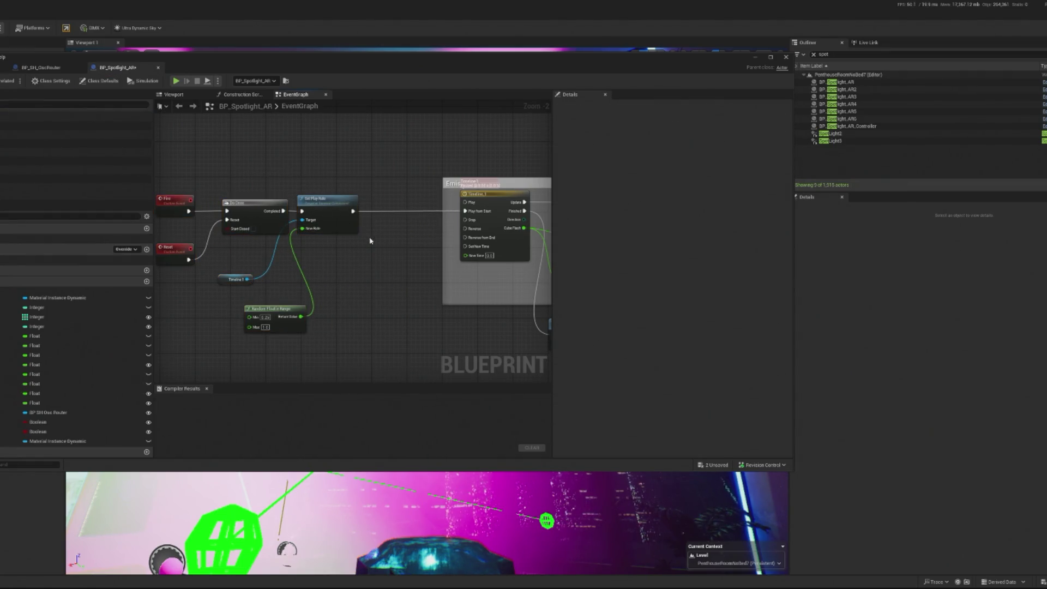
Step: Add a Get Vector Parameter Value node and wire it after Set Play Rate
{"action": "right_click", "coordinate": [380, 245]}
{"action": "type", "text": "ge"}
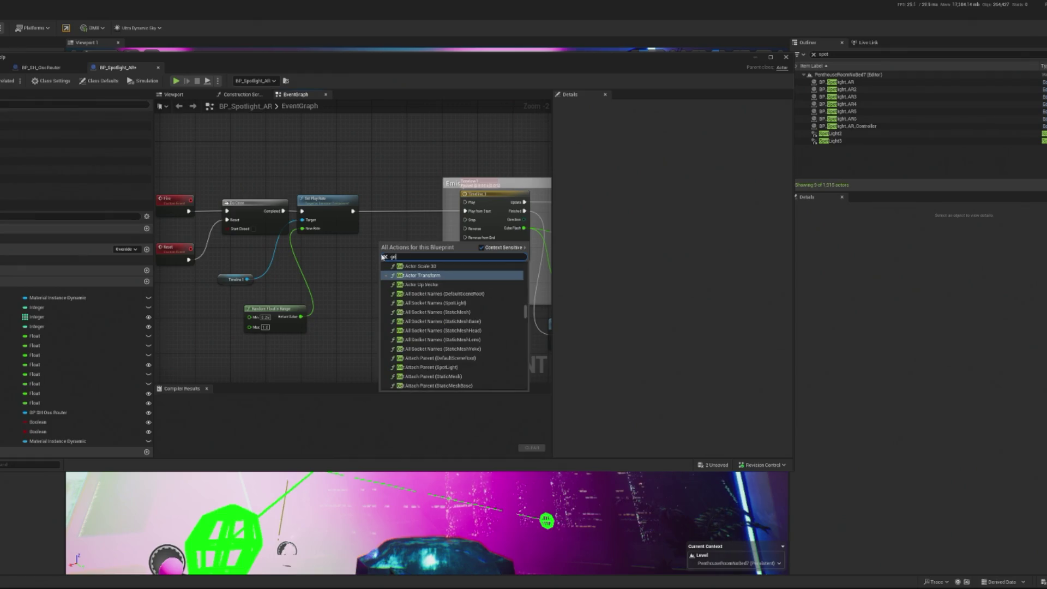
{"action": "type", "text": "t vector"}
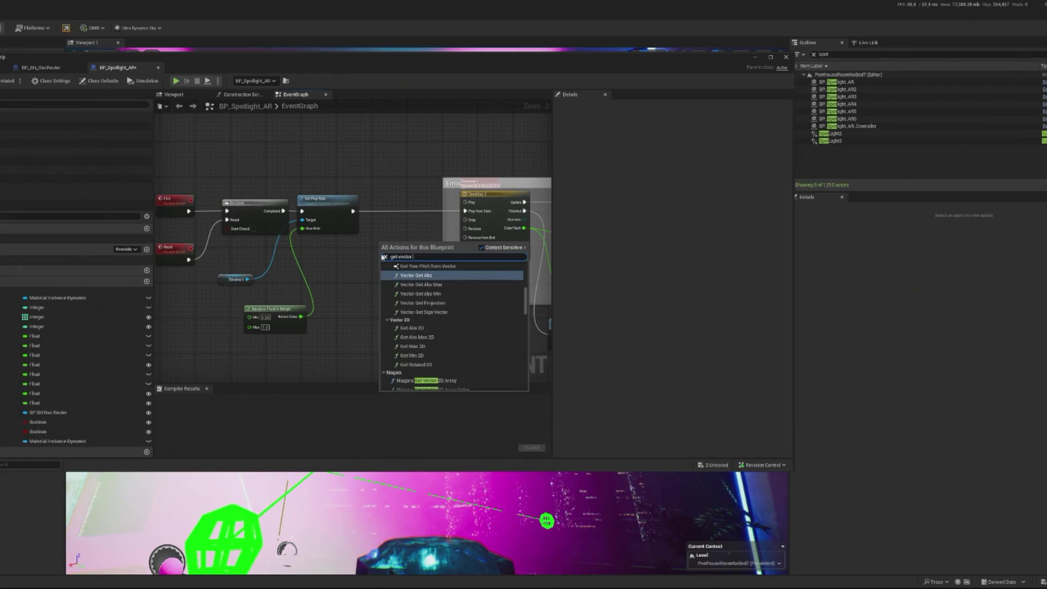
{"action": "type", "text": " param"}
{"action": "left_click", "coordinate": [419, 283]}
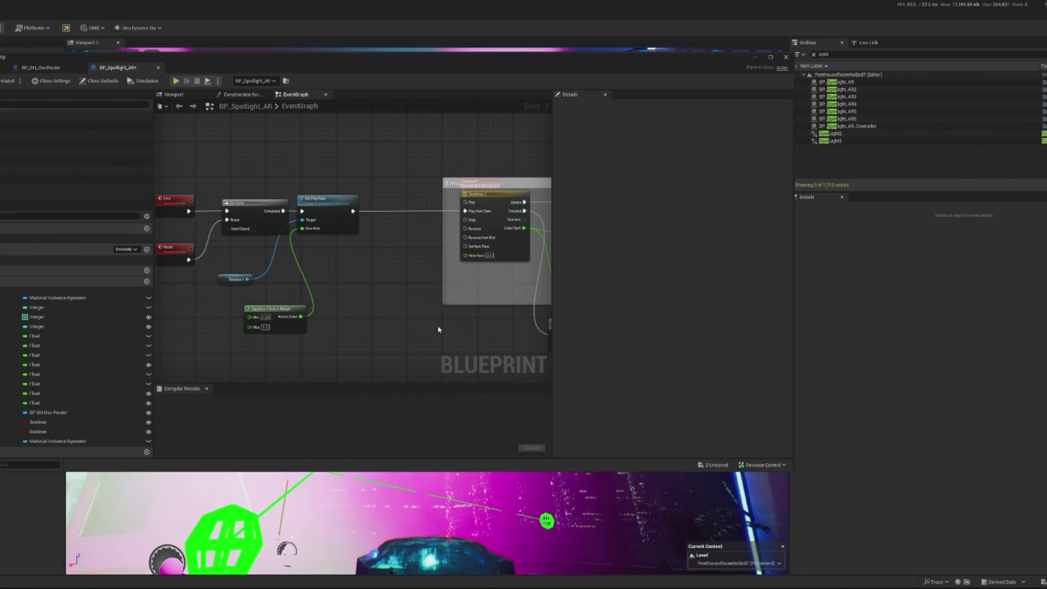
{"action": "scroll", "coordinate": [417, 283], "scroll_direction": "up", "scroll_amount": 1}
{"action": "scroll", "coordinate": [414, 281], "scroll_direction": "up", "scroll_amount": 1}
{"action": "left_click_drag", "start_coordinate": [439, 237], "coordinate": [422, 178]}
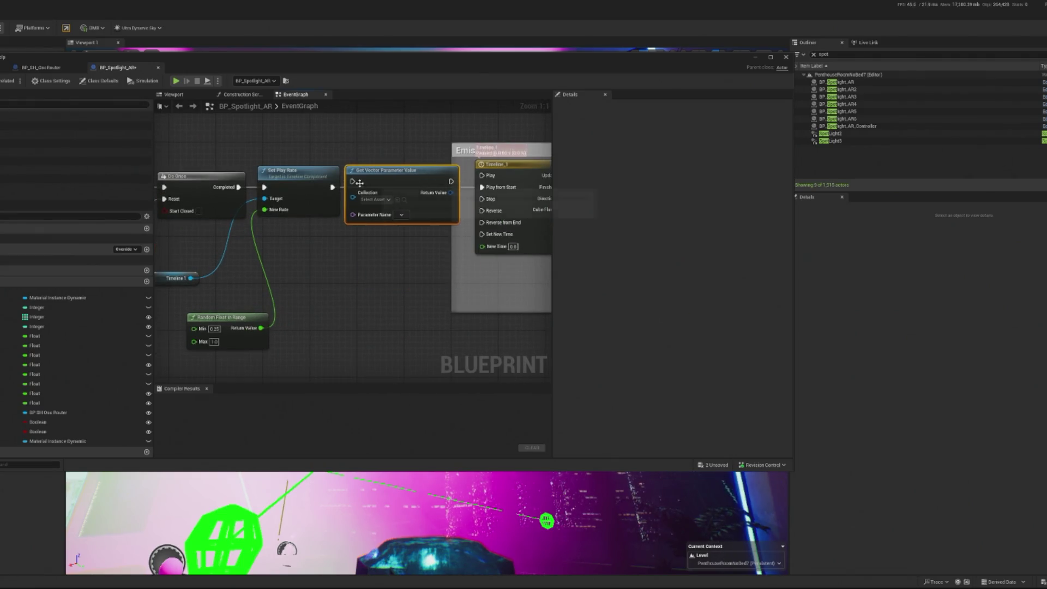
{"action": "left_click_drag", "start_coordinate": [331, 188], "coordinate": [352, 181]}
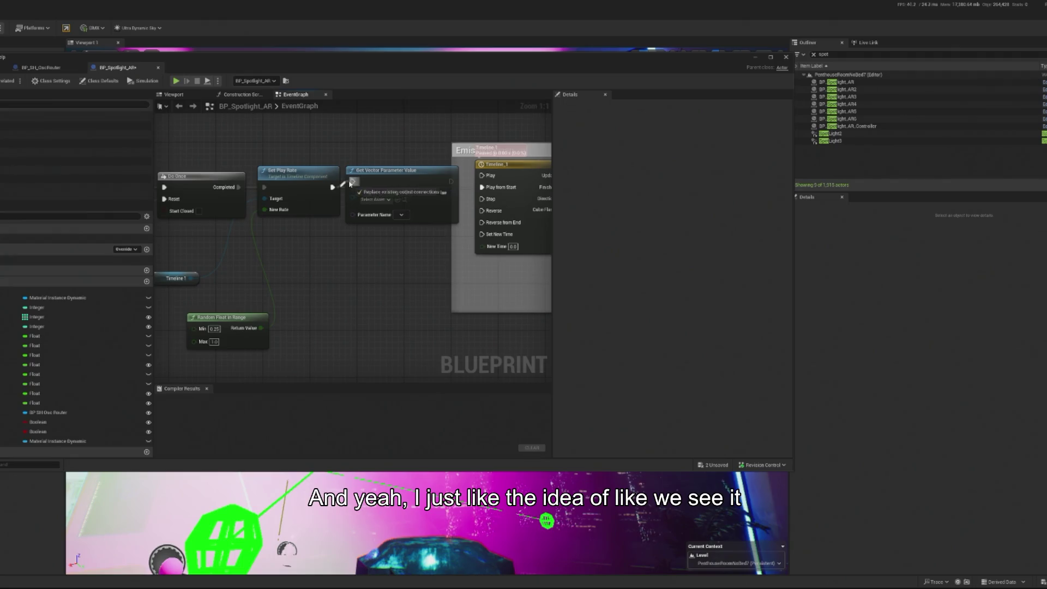
Step: Set its Collection to MPC_Concert and Parameter Name to Ambient Lighting, then drag out Return Value
{"action": "left_click", "coordinate": [385, 241]}
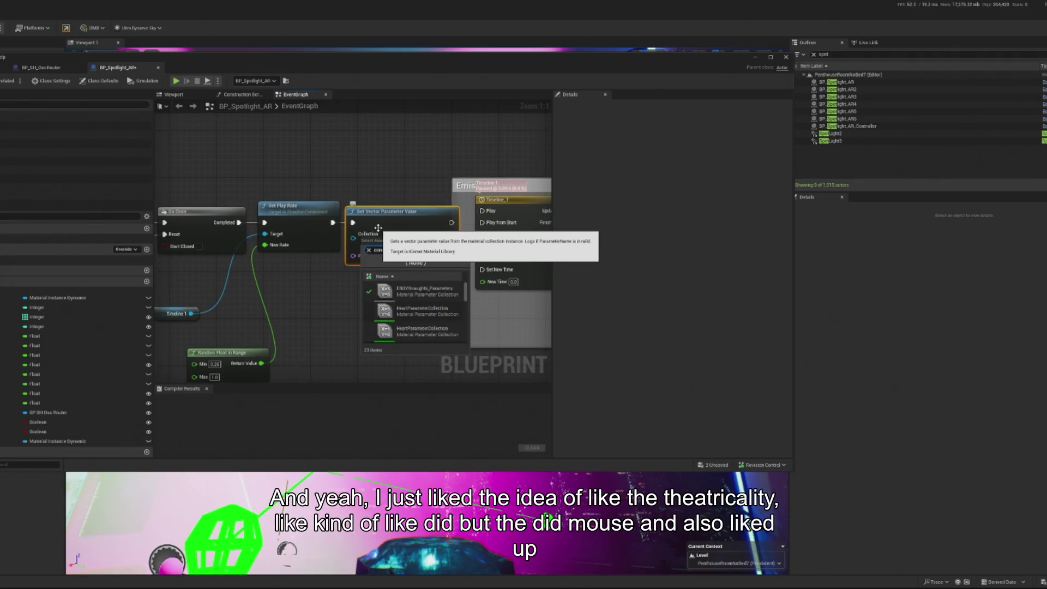
{"action": "left_click", "coordinate": [420, 289]}
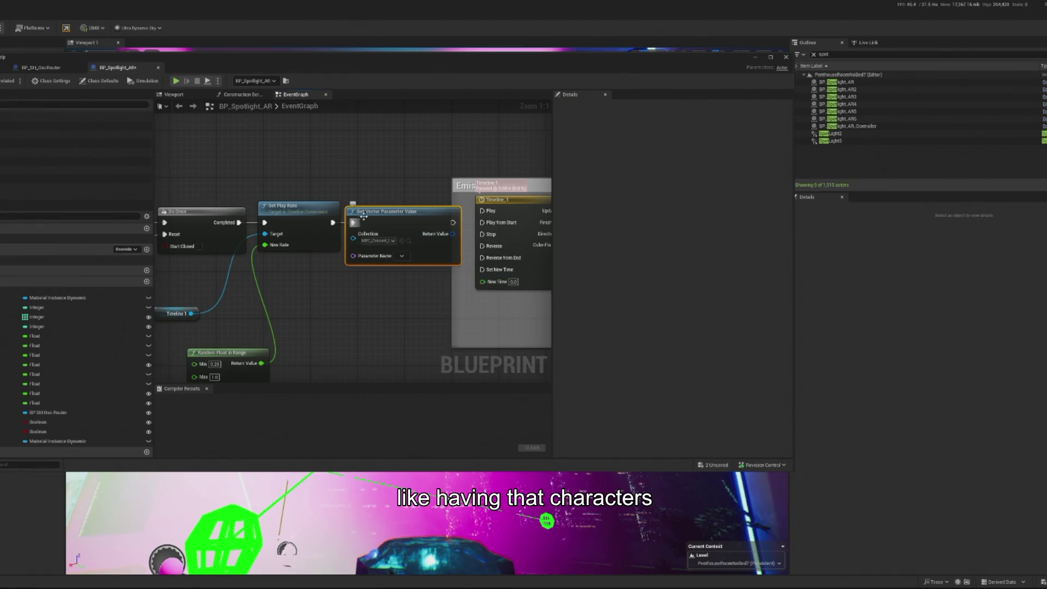
{"action": "left_click", "coordinate": [402, 256]}
{"action": "left_click", "coordinate": [417, 265]}
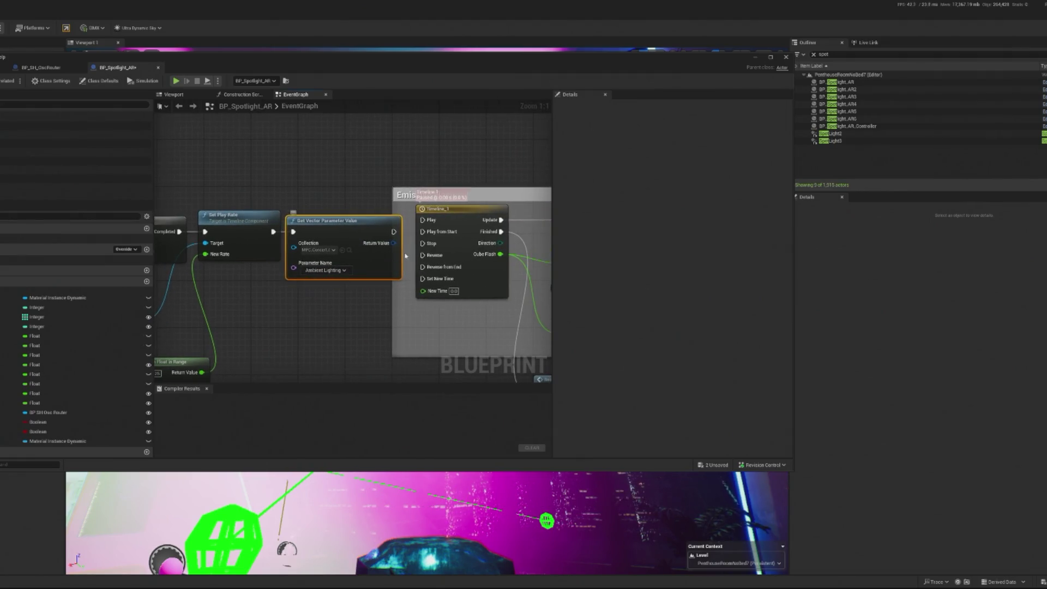
{"action": "scroll", "coordinate": [405, 256], "scroll_direction": "down", "scroll_amount": 3}
{"action": "left_click_drag", "start_coordinate": [175, 192], "coordinate": [410, 347]}
{"action": "mouse_move", "coordinate": [430, 240]}
{"action": "left_mouse_down"}
{"action": "mouse_move", "coordinate": [305, 239]}
{"action": "mouse_move", "coordinate": [347, 238]}
{"action": "left_mouse_up"}
{"action": "scroll", "coordinate": [305, 237], "scroll_direction": "up", "scroll_amount": 2}
Step: Add a Spot Light getter and create a Set Light Color node targeting it
{"action": "type", "text": "se"}
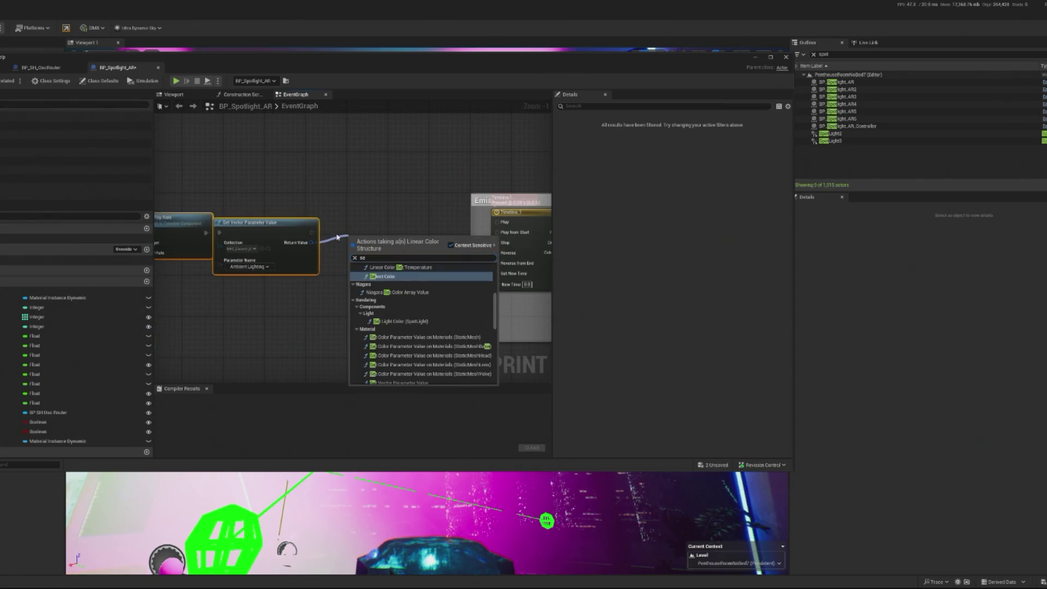
{"action": "left_click", "coordinate": [76, 170]}
{"action": "mouse_move", "coordinate": [76, 170]}
{"action": "left_mouse_down"}
{"action": "mouse_move", "coordinate": [327, 261]}
{"action": "mouse_move", "coordinate": [373, 251]}
{"action": "mouse_move", "coordinate": [369, 199]}
{"action": "left_mouse_up"}
{"action": "type", "text": "set color"}
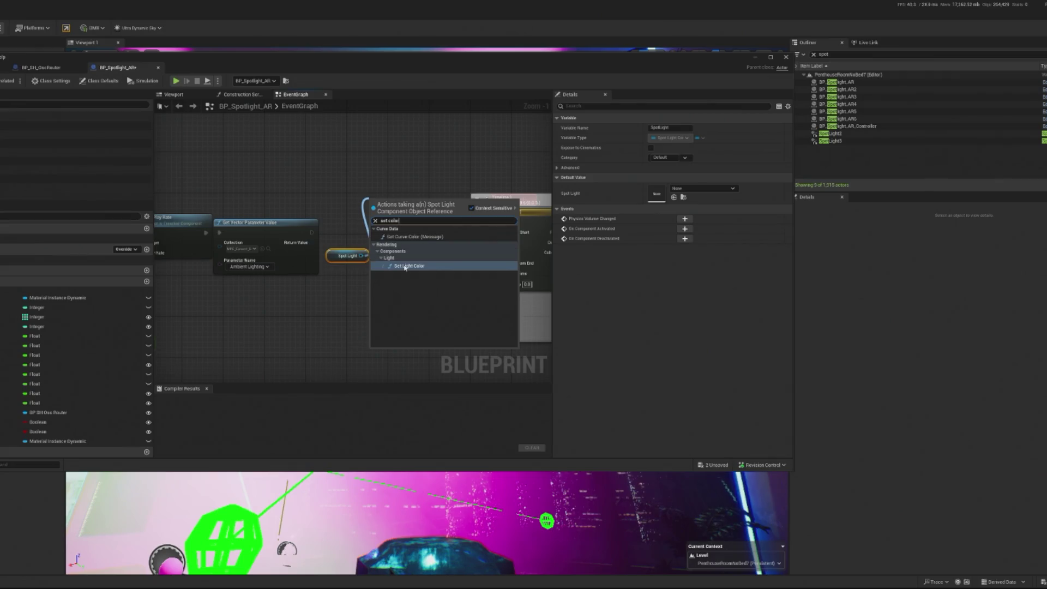
{"action": "left_click", "coordinate": [405, 266]}
{"action": "left_click_drag", "start_coordinate": [345, 256], "coordinate": [386, 267]}
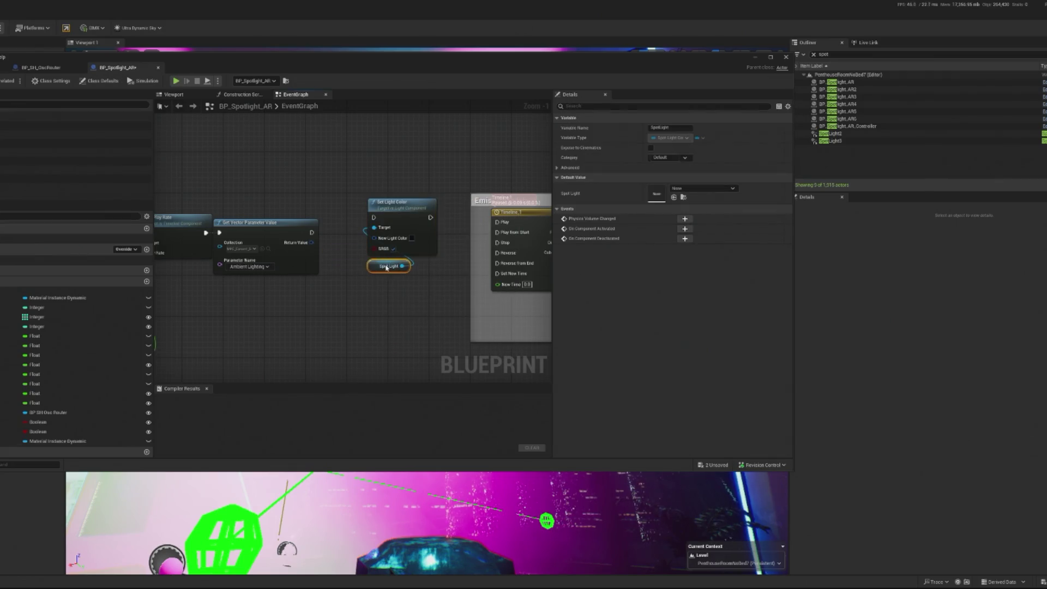
Step: Wire Get Vector Parameter Value's Return Value into Set Light Color's New Light Color
{"action": "left_click", "coordinate": [392, 203], "text": "ctrl"}
{"action": "left_click_drag", "start_coordinate": [393, 203], "coordinate": [377, 213]}
{"action": "mouse_move", "coordinate": [269, 221]}
{"action": "left_mouse_down"}
{"action": "mouse_move", "coordinate": [358, 248]}
{"action": "mouse_move", "coordinate": [361, 286]}
{"action": "left_mouse_up"}
{"action": "left_click", "coordinate": [382, 212]}
Step: Shift the node chain left, align Set Light Color with its getter, and discard a stray Static Mesh Lens getter
{"action": "left_click", "coordinate": [372, 275], "text": "ctrl"}
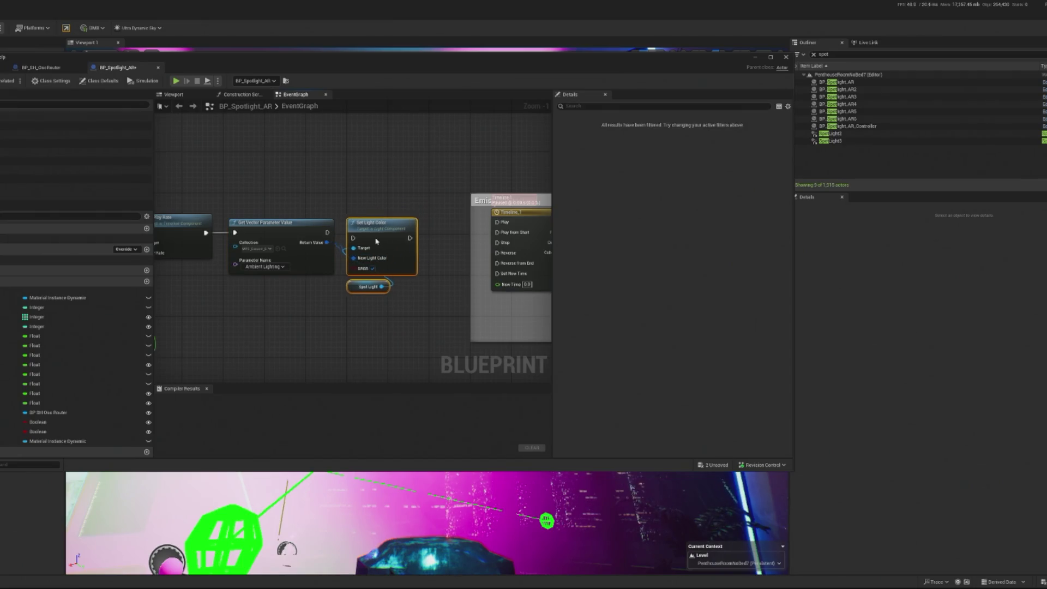
{"action": "scroll", "coordinate": [234, 308], "scroll_direction": "down", "scroll_amount": 4}
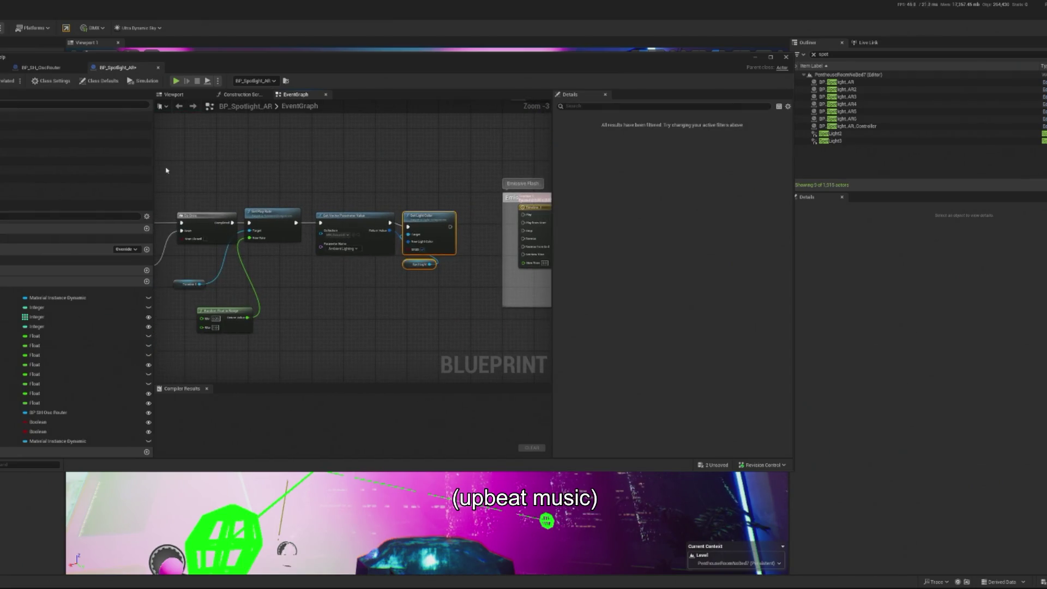
{"action": "left_click_drag", "start_coordinate": [199, 316], "coordinate": [409, 187]}
{"action": "scroll", "coordinate": [385, 231], "scroll_direction": "up", "scroll_amount": 2}
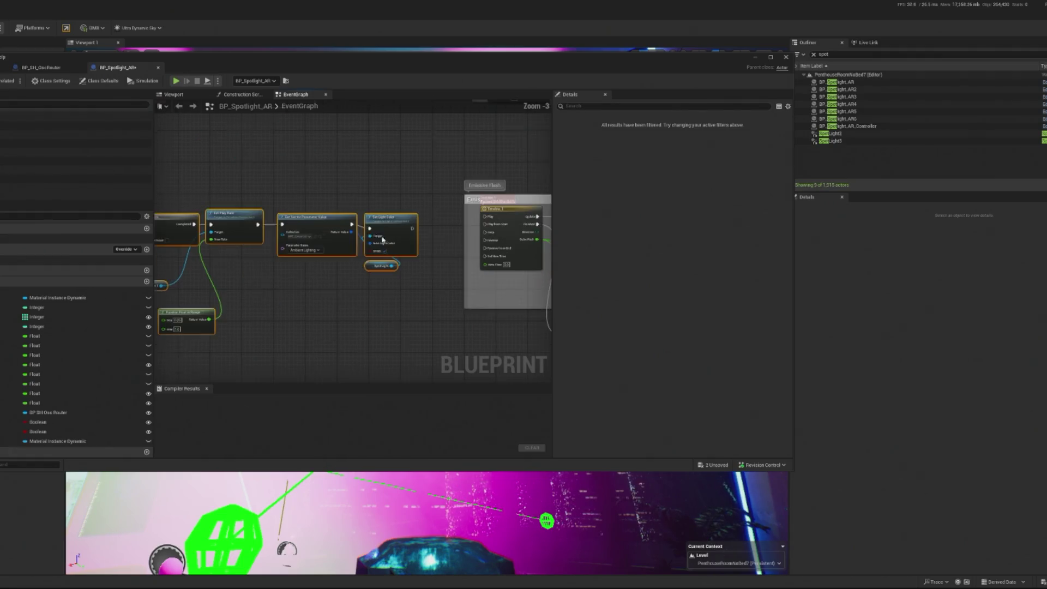
{"action": "left_click_drag", "start_coordinate": [385, 231], "coordinate": [286, 236]}
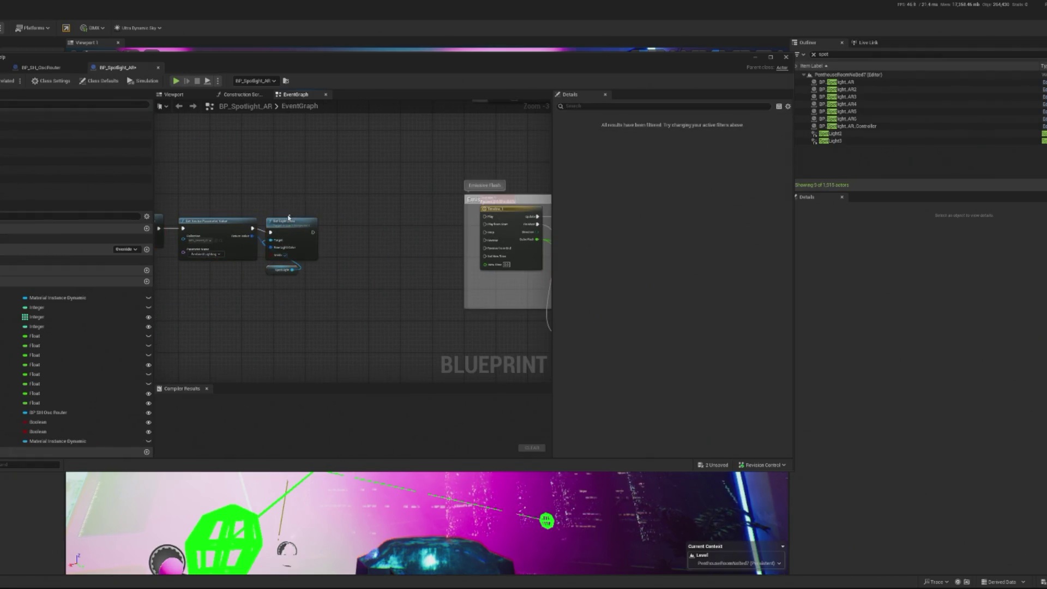
{"action": "left_click", "coordinate": [283, 208]}
{"action": "left_click_drag", "start_coordinate": [283, 208], "coordinate": [297, 273]}
{"action": "left_click_drag", "start_coordinate": [317, 238], "coordinate": [319, 234]}
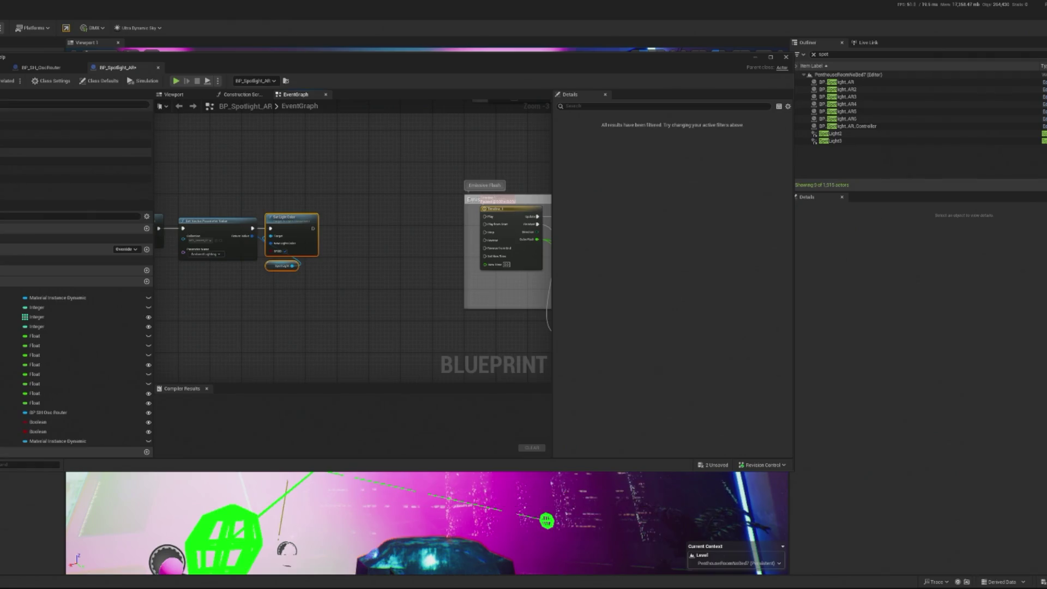
{"action": "left_click_drag", "start_coordinate": [38, 153], "coordinate": [319, 297]}
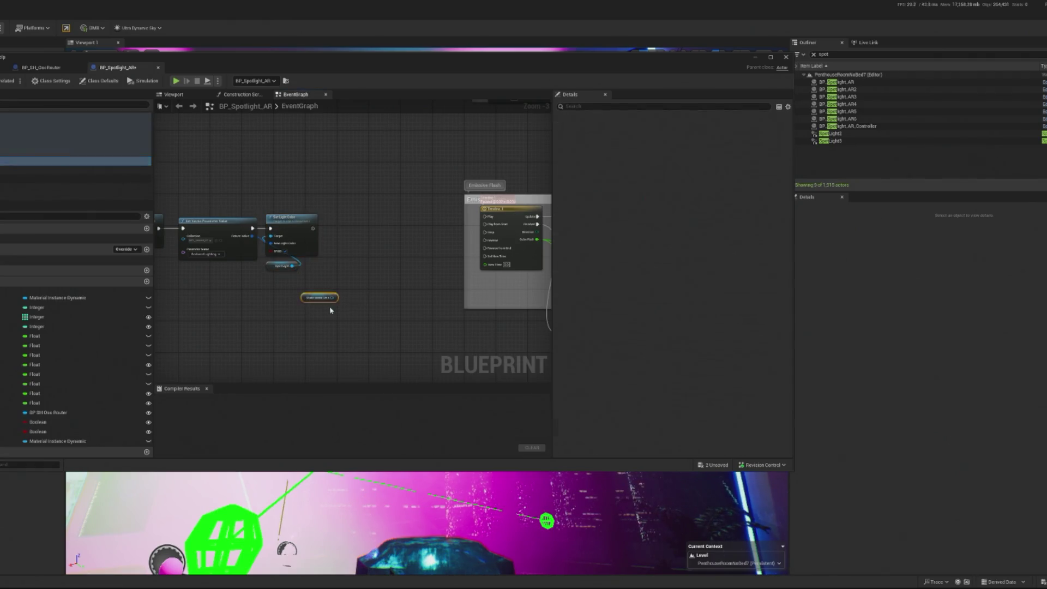
{"action": "key", "text": "Delete"}
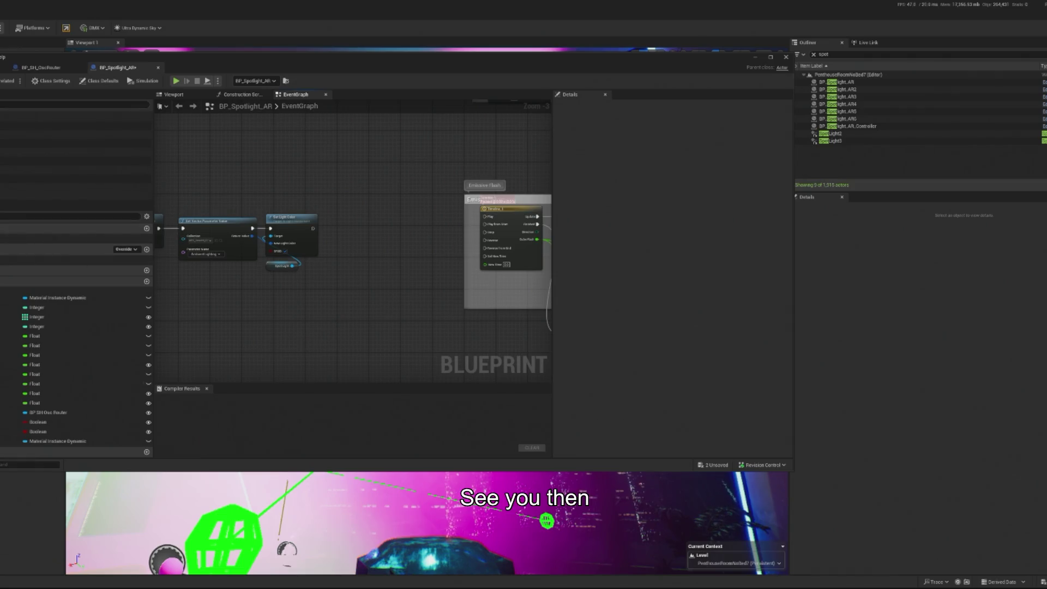
Step: Add a Lens DMI getter and create a Set Vector Parameter Value node on it
{"action": "mouse_move", "coordinate": [54, 441]}
{"action": "left_mouse_down"}
{"action": "mouse_move", "coordinate": [268, 299]}
{"action": "mouse_move", "coordinate": [346, 271]}
{"action": "left_mouse_up"}
{"action": "left_click", "coordinate": [284, 306]}
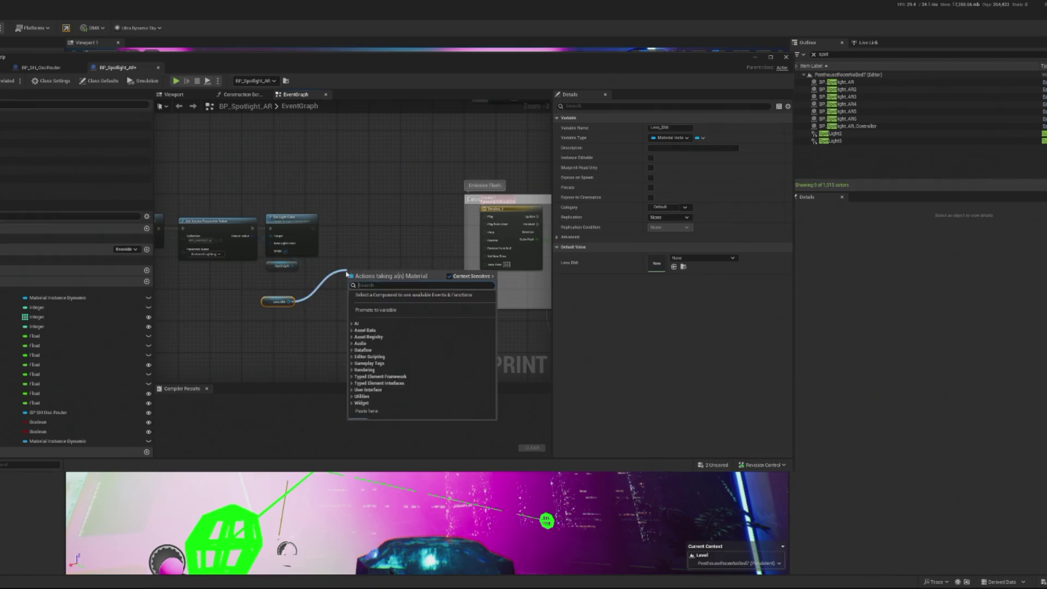
{"action": "type", "text": "set colo"}
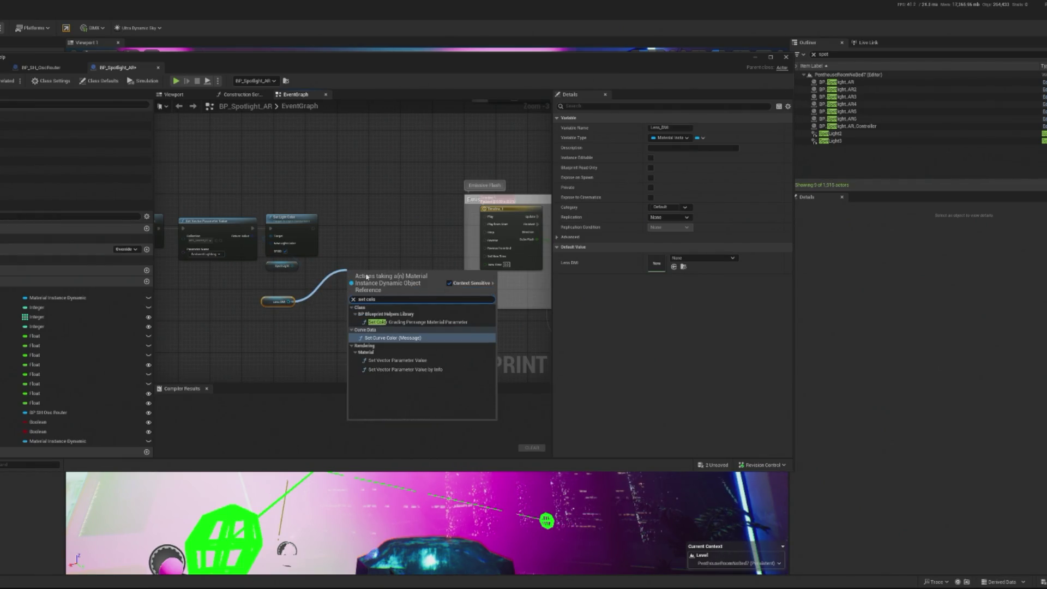
{"action": "key", "text": "BackSpace"}
{"action": "key", "text": "BackSpace"}
{"action": "key", "text": "BackSpace"}
{"action": "key", "text": "BackSpace"}
{"action": "type", "text": "vector"}
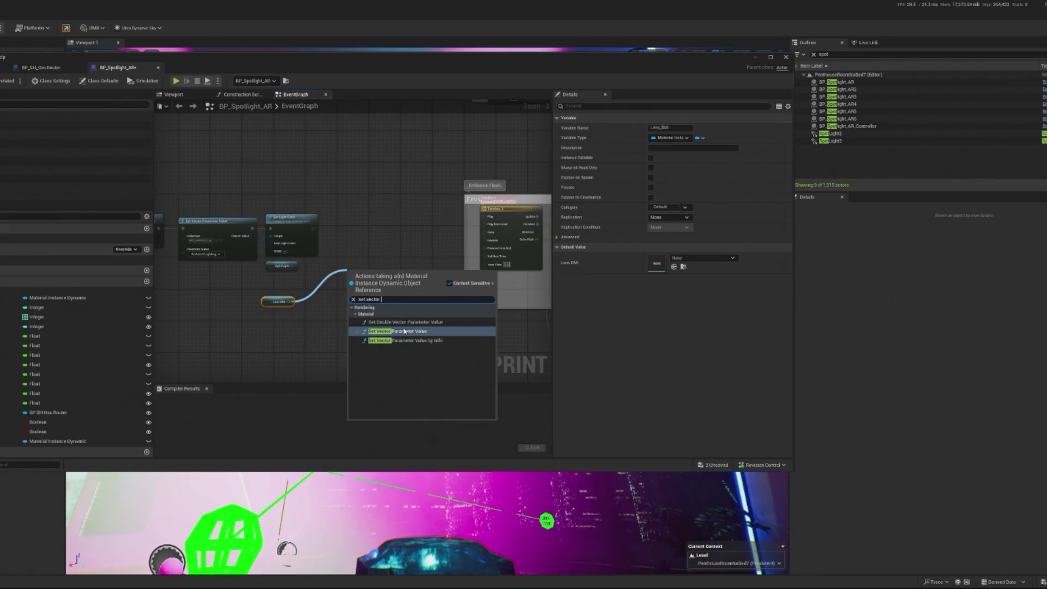
{"action": "left_click", "coordinate": [404, 331]}
{"action": "scroll", "coordinate": [363, 305], "scroll_direction": "up", "scroll_amount": 3}
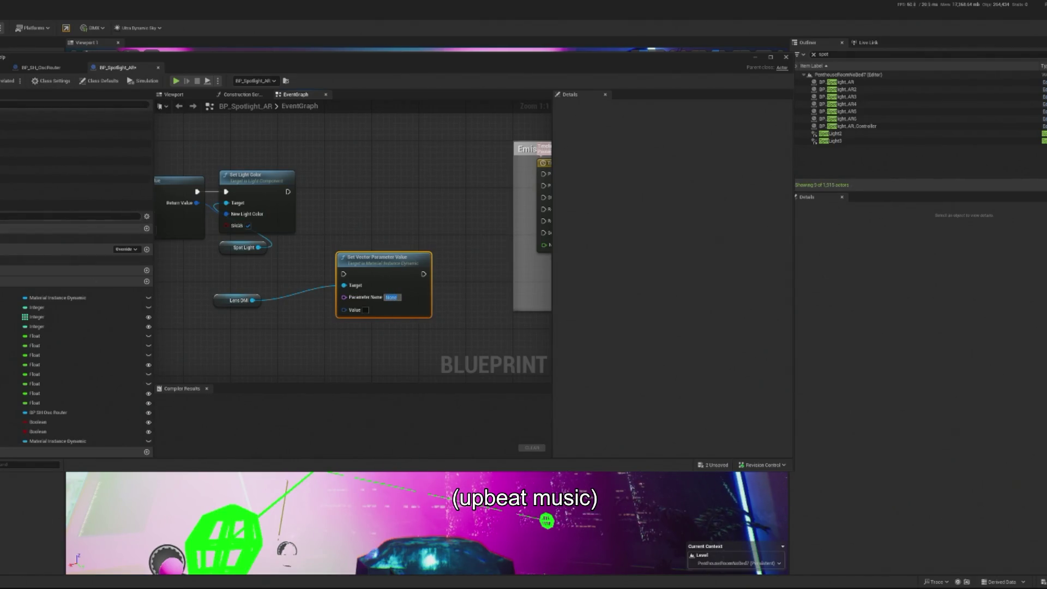
Step: Inspect the StaticMeshLens component and open its MI_Lens_WashLED material instance
{"action": "left_click", "coordinate": [76, 158]}
{"action": "left_click", "coordinate": [76, 153]}
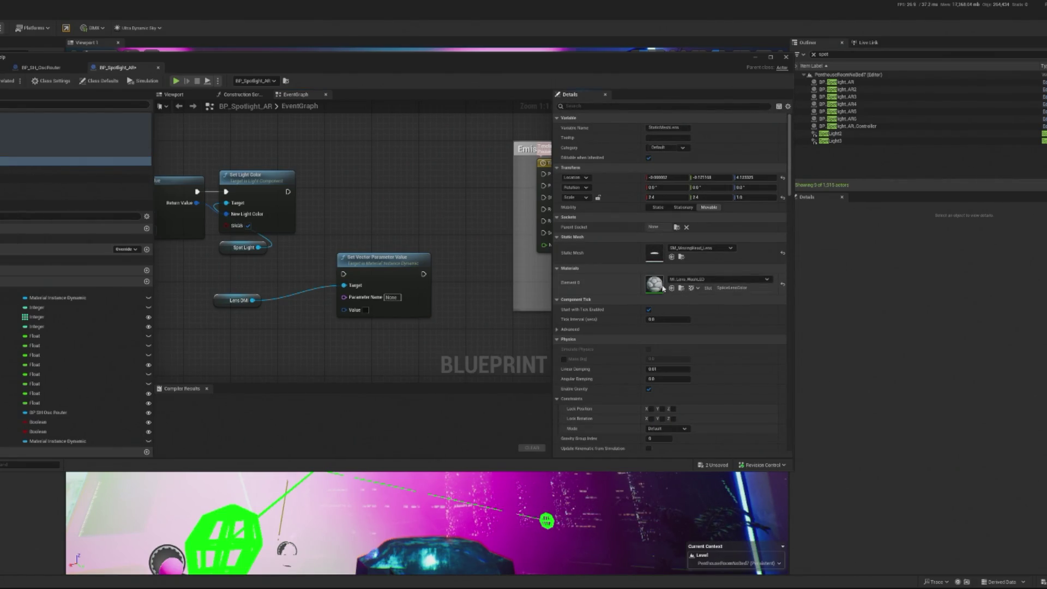
{"action": "double_click", "coordinate": [662, 287]}
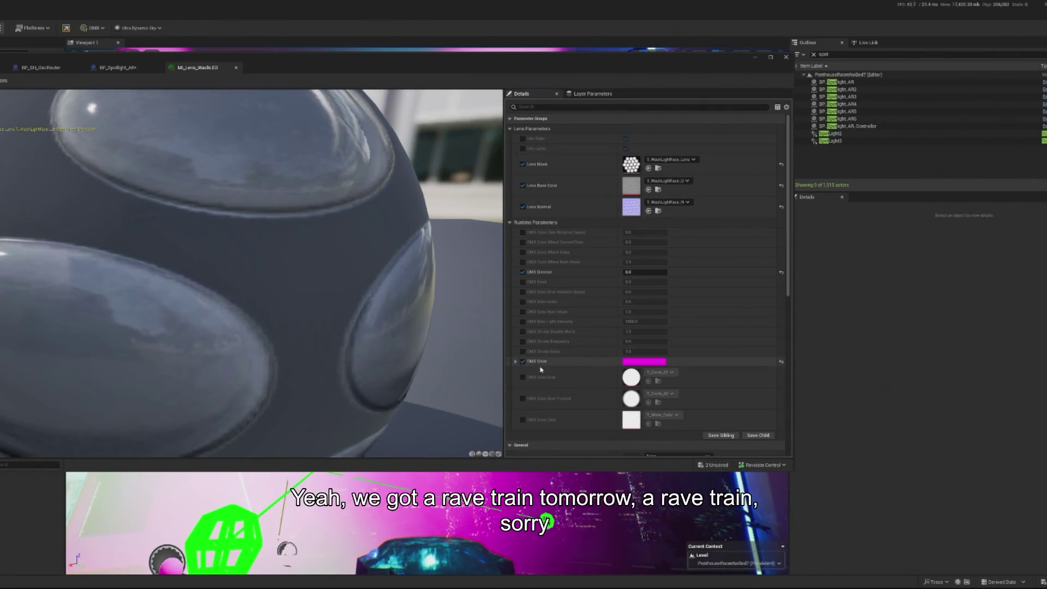
Step: Set the parameter name to DMX Color, run it after Set Light Color, and connect Lens DMI as target
{"action": "left_click", "coordinate": [117, 67]}
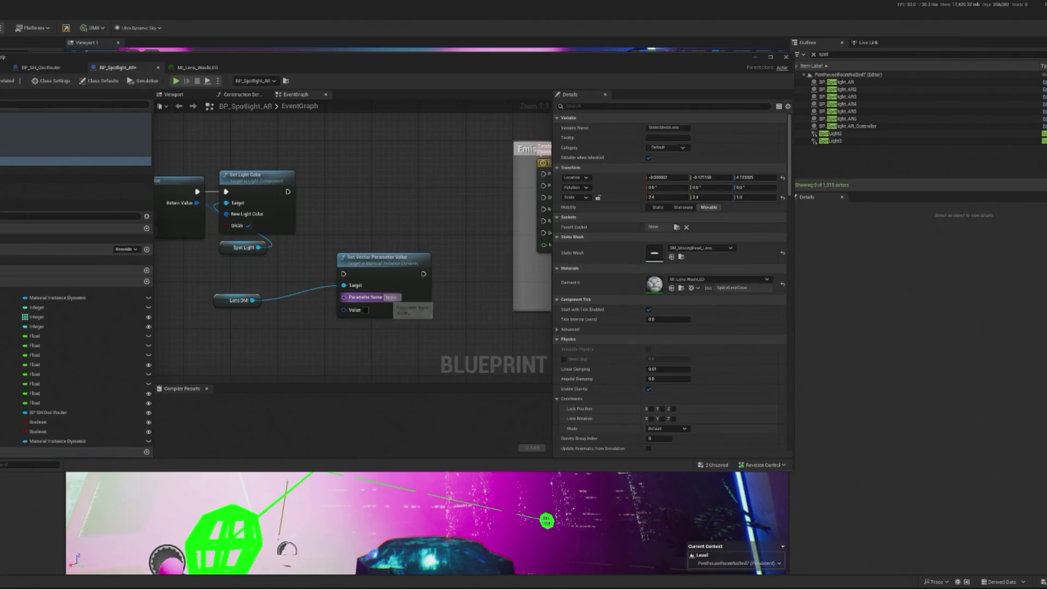
{"action": "key", "text": "BackSpace"}
{"action": "type", "text": "Color"}
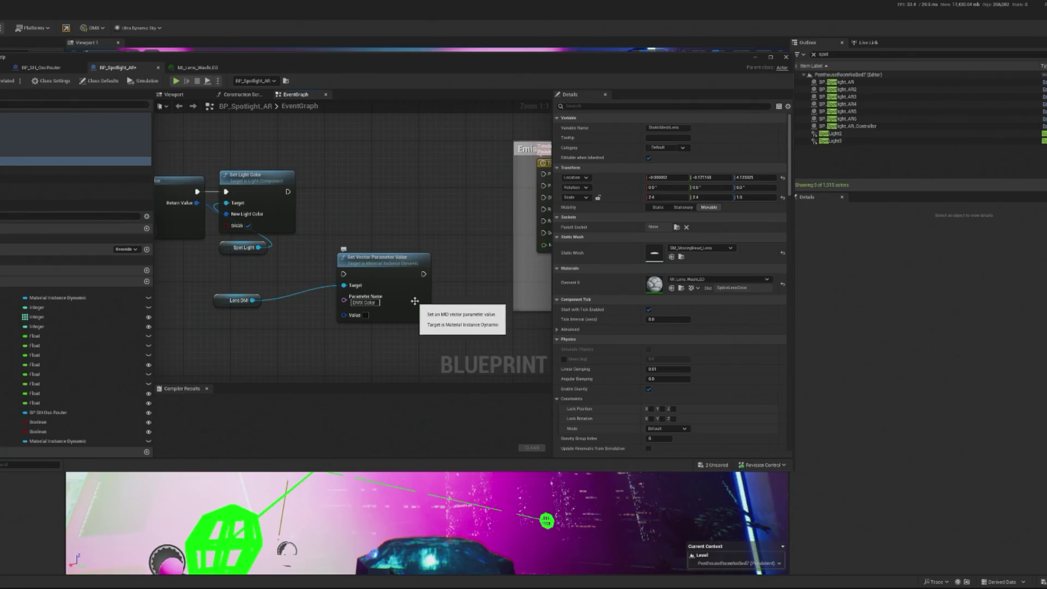
{"action": "mouse_move", "coordinate": [392, 298]}
{"action": "left_mouse_down"}
{"action": "mouse_move", "coordinate": [377, 232]}
{"action": "mouse_move", "coordinate": [392, 216]}
{"action": "left_mouse_up"}
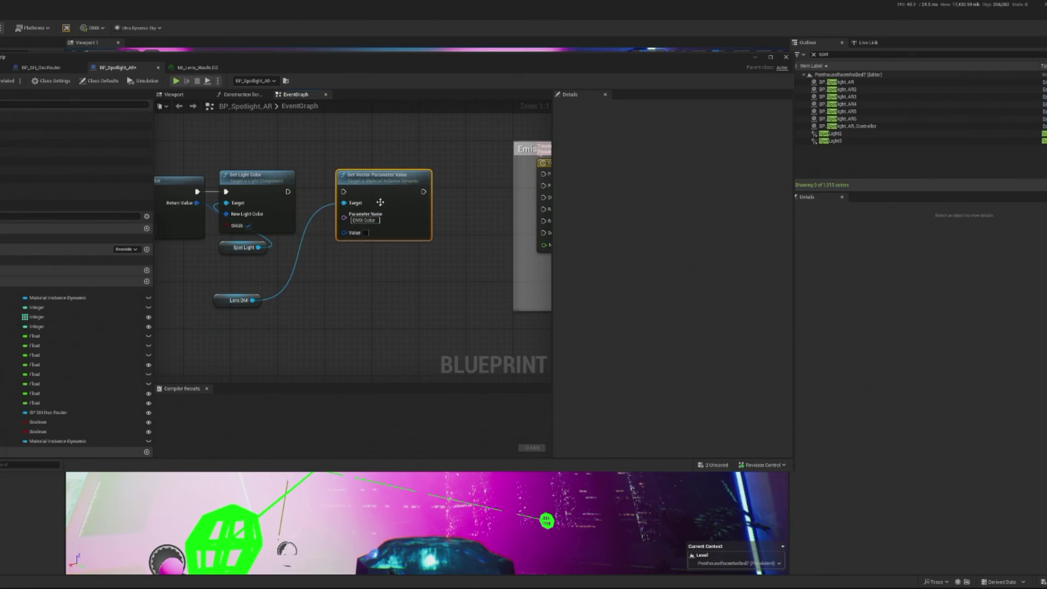
{"action": "left_click_drag", "start_coordinate": [287, 192], "coordinate": [344, 191]}
{"action": "left_click_drag", "start_coordinate": [227, 304], "coordinate": [347, 253]}
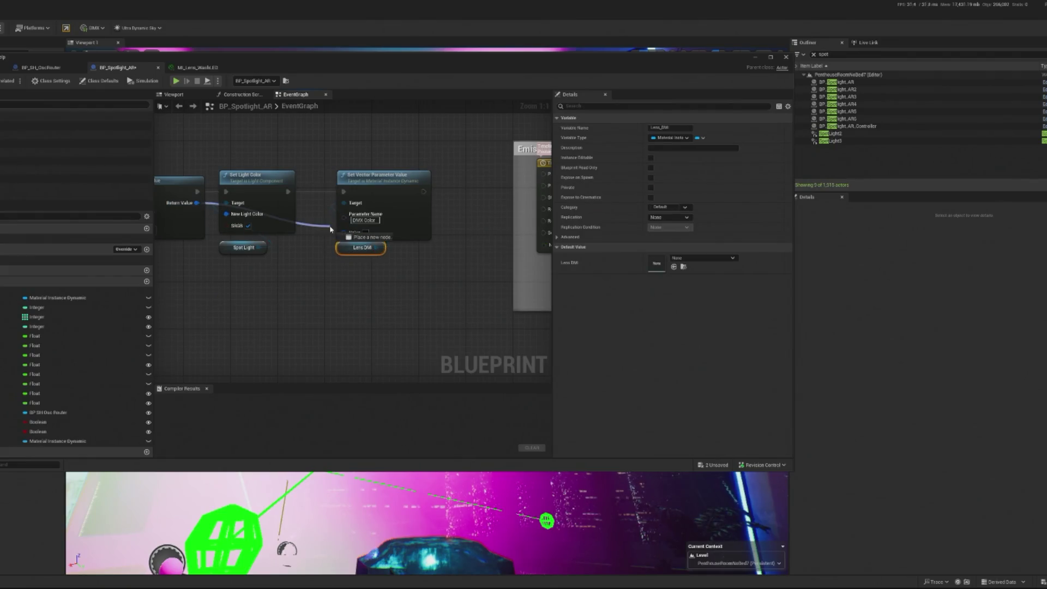
{"action": "mouse_move", "coordinate": [423, 191]}
{"action": "left_mouse_down"}
{"action": "mouse_move", "coordinate": [466, 194]}
{"action": "mouse_move", "coordinate": [429, 168]}
{"action": "mouse_move", "coordinate": [418, 186]}
{"action": "left_mouse_up"}
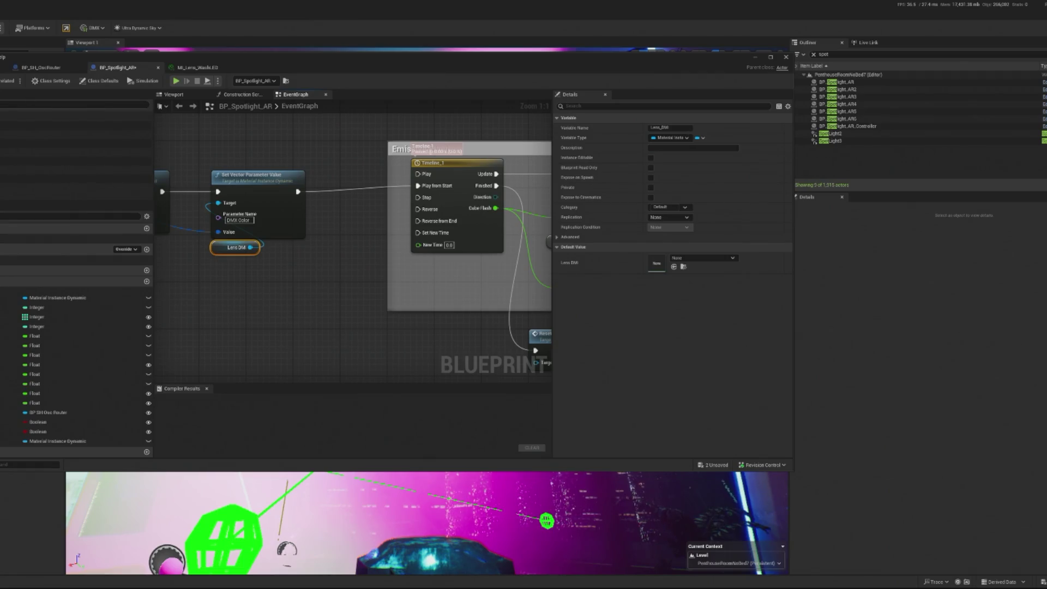
{"action": "scroll", "coordinate": [301, 184], "scroll_direction": "down", "scroll_amount": 2}
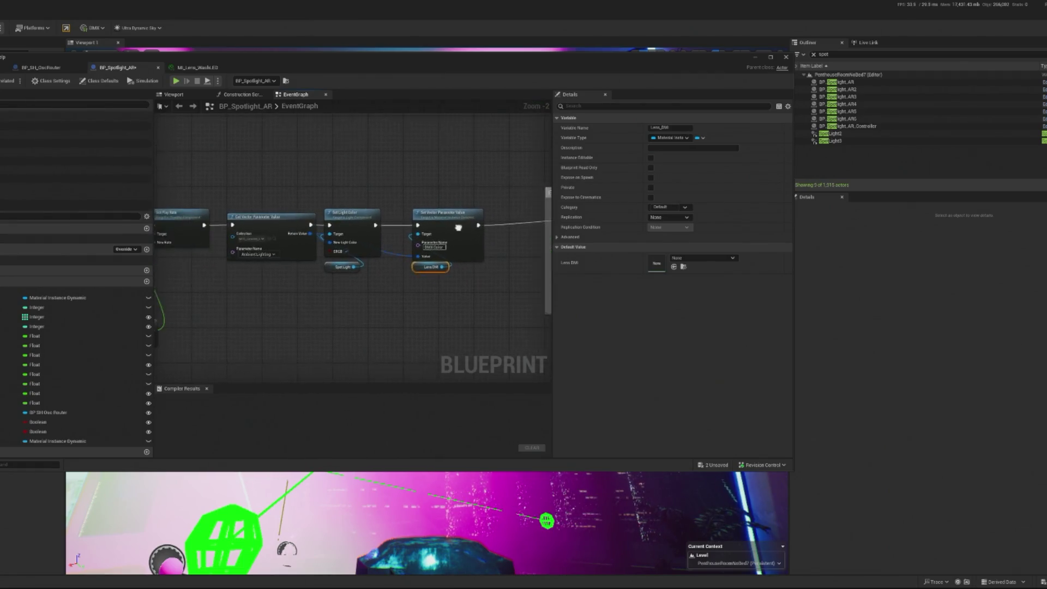
{"action": "scroll", "coordinate": [218, 245], "scroll_direction": "down", "scroll_amount": 2}
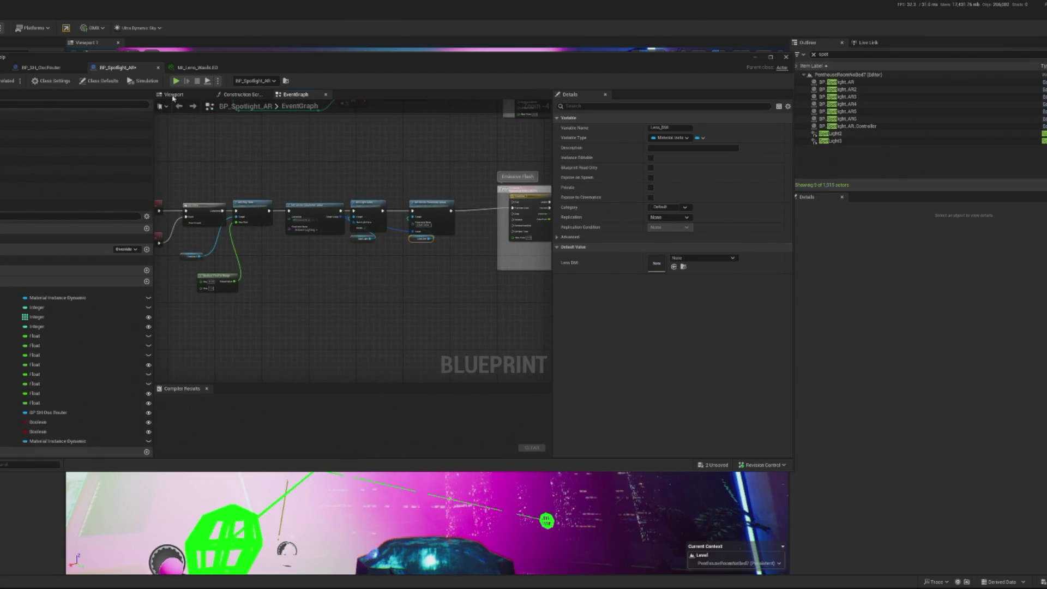
Step: Compile BP_Spotlight_AR with Ctrl+S and watch the spotlight colours change in play-in-editor
{"action": "key", "text": "ctrl+s"}
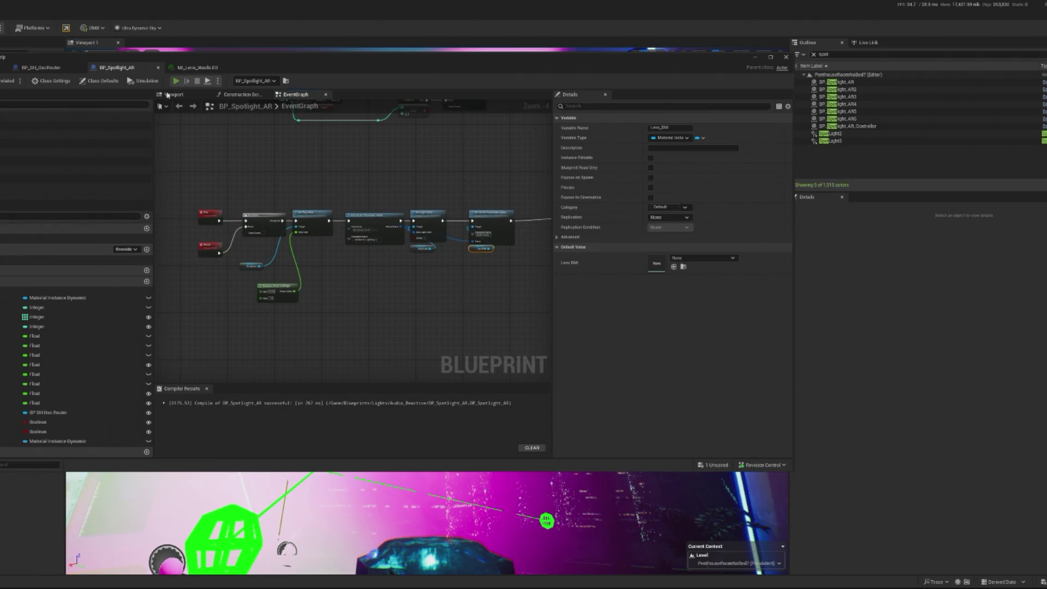
{"action": "left_click", "coordinate": [176, 81]}
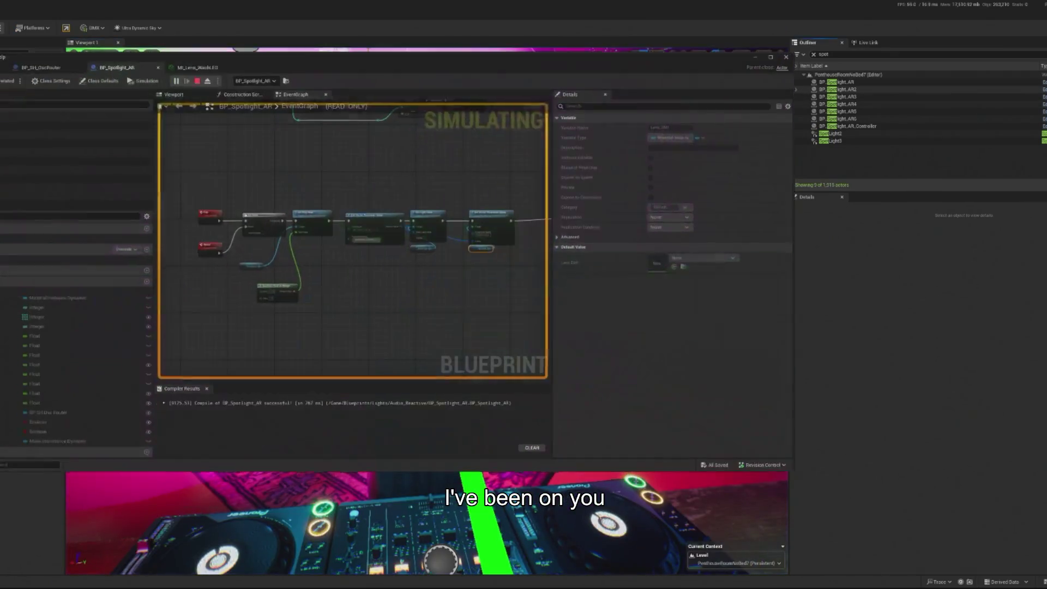
{"action": "scroll", "coordinate": [363, 246], "scroll_direction": "up", "scroll_amount": 1}
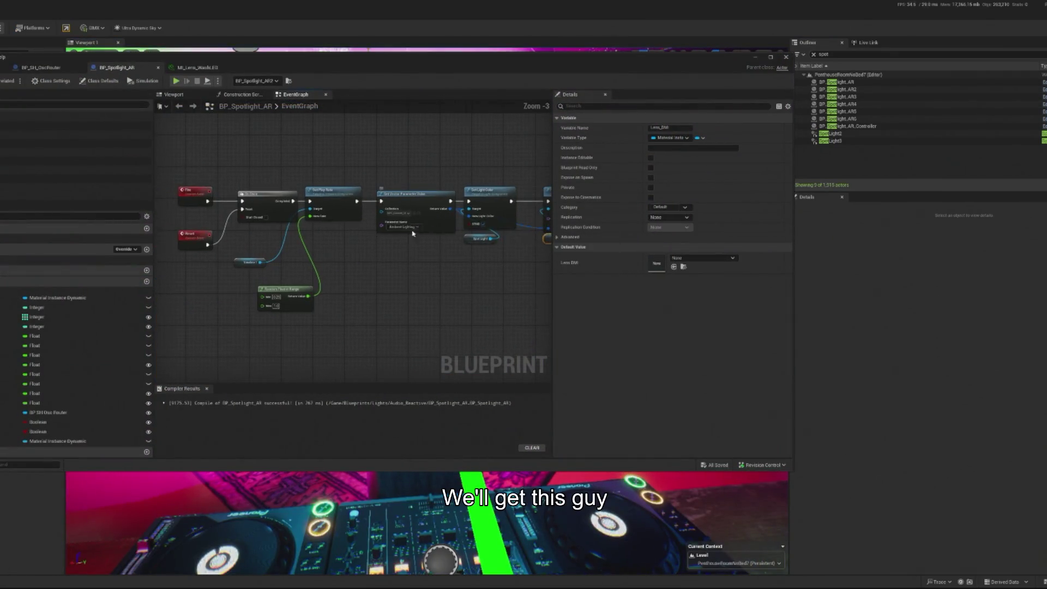
{"action": "mouse_move", "coordinate": [250, 185]}
{"action": "left_mouse_down"}
{"action": "mouse_move", "coordinate": [349, 297]}
{"action": "mouse_move", "coordinate": [425, 300]}
{"action": "left_mouse_up"}
{"action": "scroll", "coordinate": [355, 208], "scroll_direction": "up", "scroll_amount": 2}
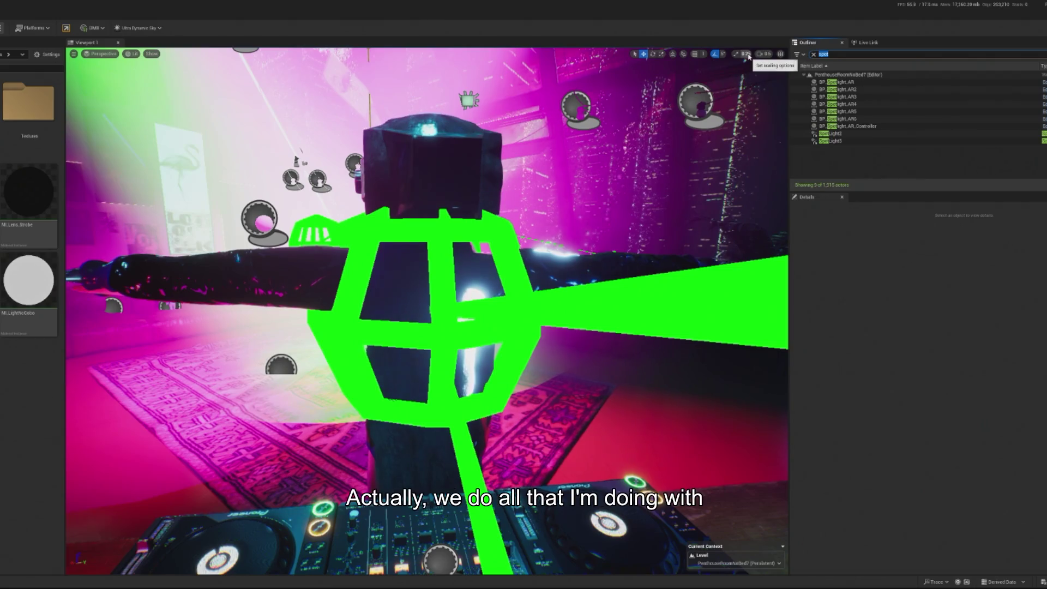
{"action": "key", "text": "ctrl+a"}
Step: Filter the Outliner for 'hex' and select Hexplate_Colour_Controller's RGB to HSV / SIN / HSV to RGB node group
{"action": "type", "text": "hex"}
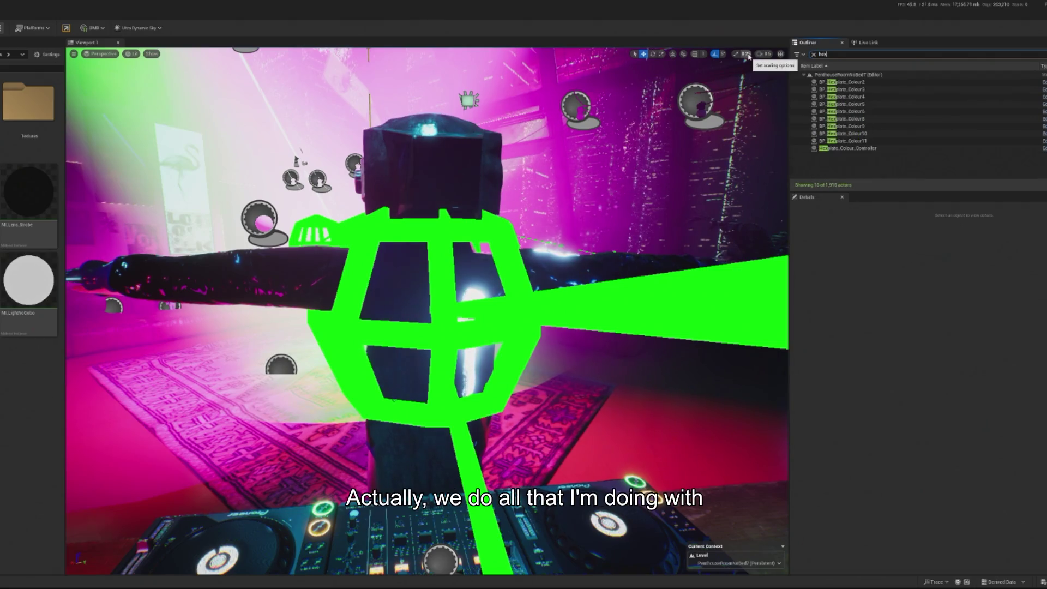
{"action": "key", "text": "alt+Tab"}
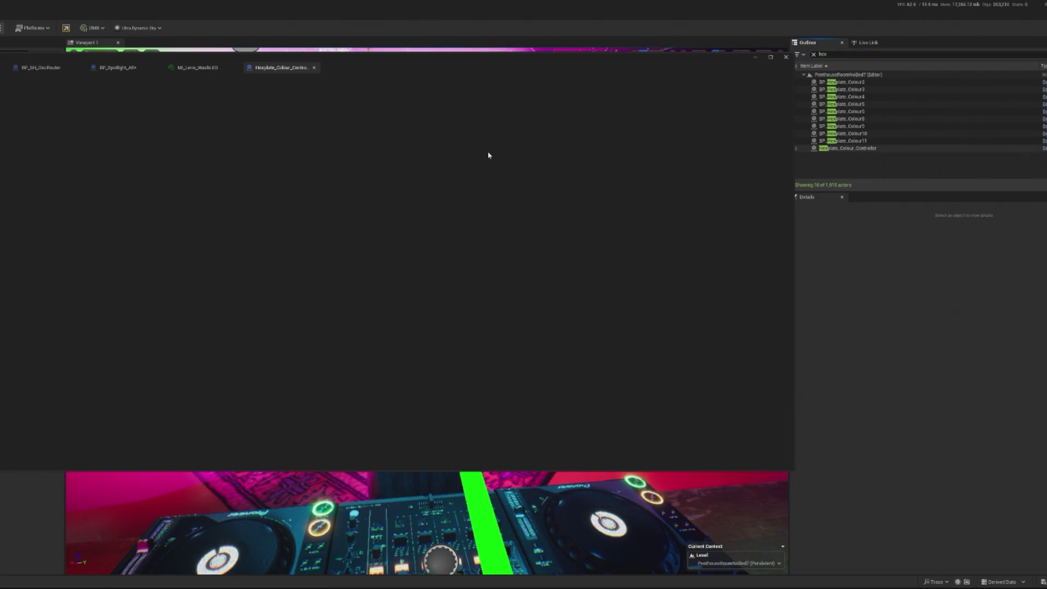
{"action": "scroll", "coordinate": [330, 272], "scroll_direction": "down", "scroll_amount": 1}
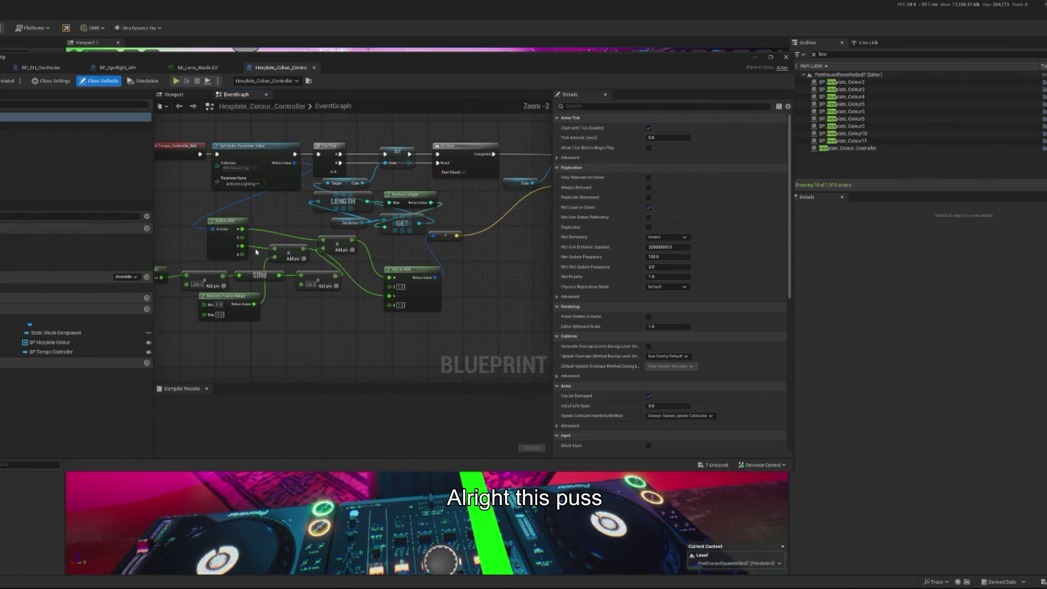
{"action": "left_click", "coordinate": [335, 268]}
{"action": "scroll", "coordinate": [335, 268], "scroll_direction": "up", "scroll_amount": 1}
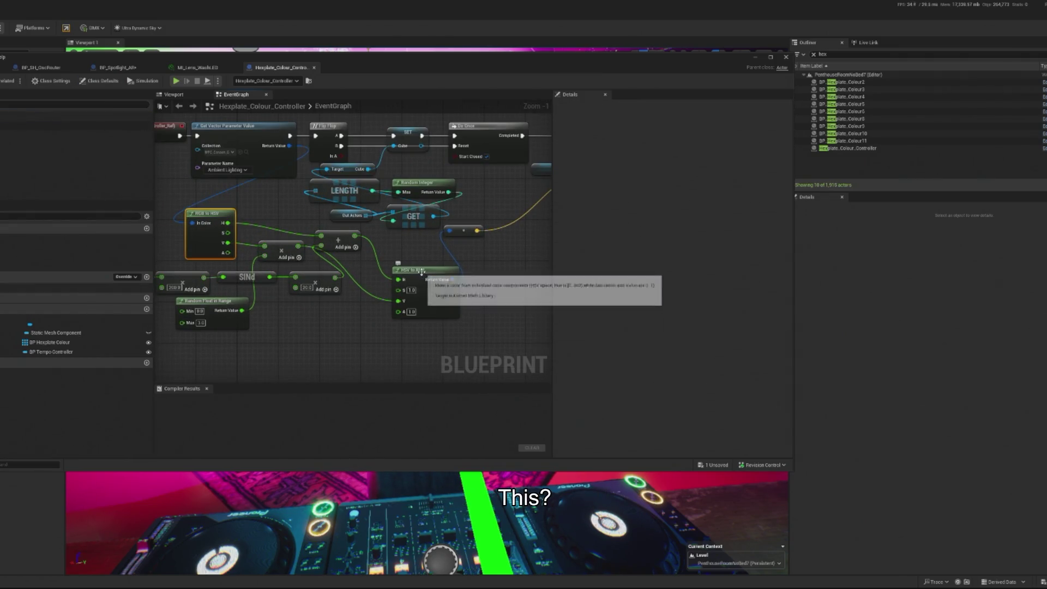
{"action": "left_click", "coordinate": [337, 241], "text": "ctrl"}
{"action": "mouse_move", "coordinate": [300, 299]}
{"action": "left_mouse_down"}
{"action": "mouse_move", "coordinate": [372, 294]}
{"action": "mouse_move", "coordinate": [279, 295]}
{"action": "left_mouse_up"}
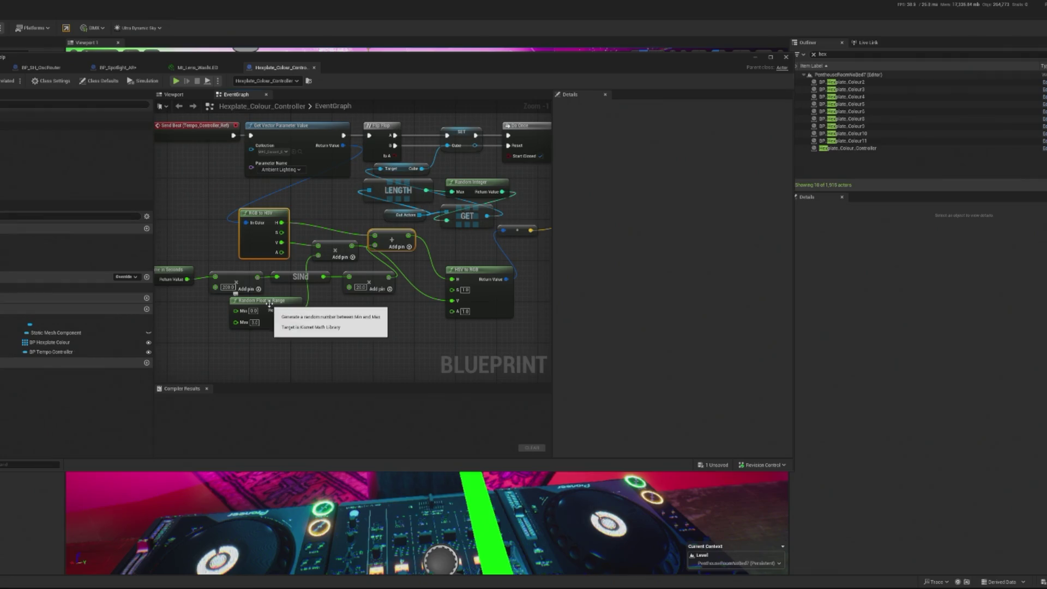
{"action": "left_click_drag", "start_coordinate": [340, 318], "coordinate": [355, 312]}
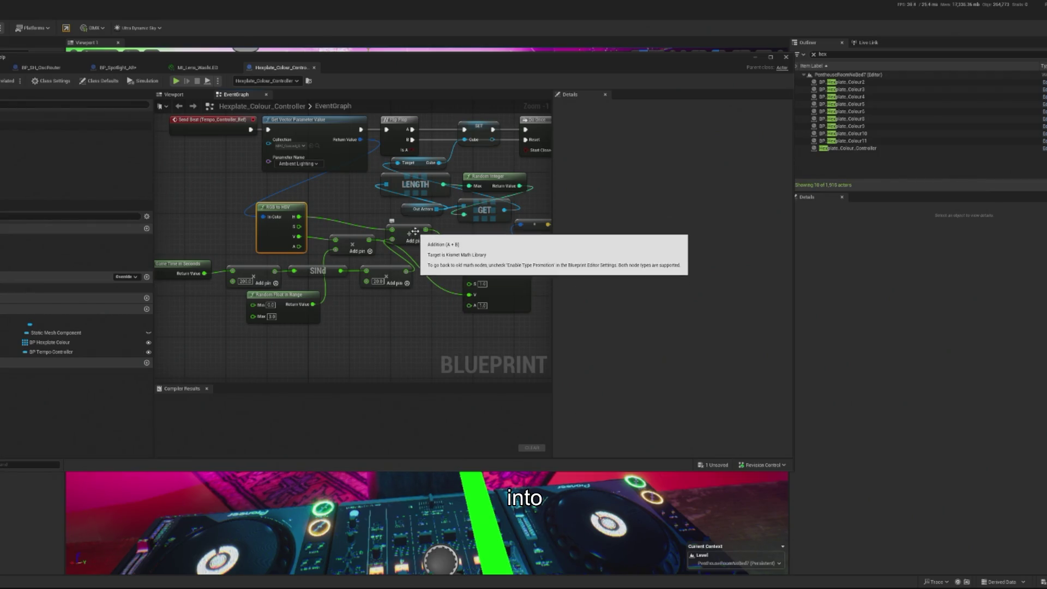
{"action": "left_click", "coordinate": [414, 232], "text": "ctrl"}
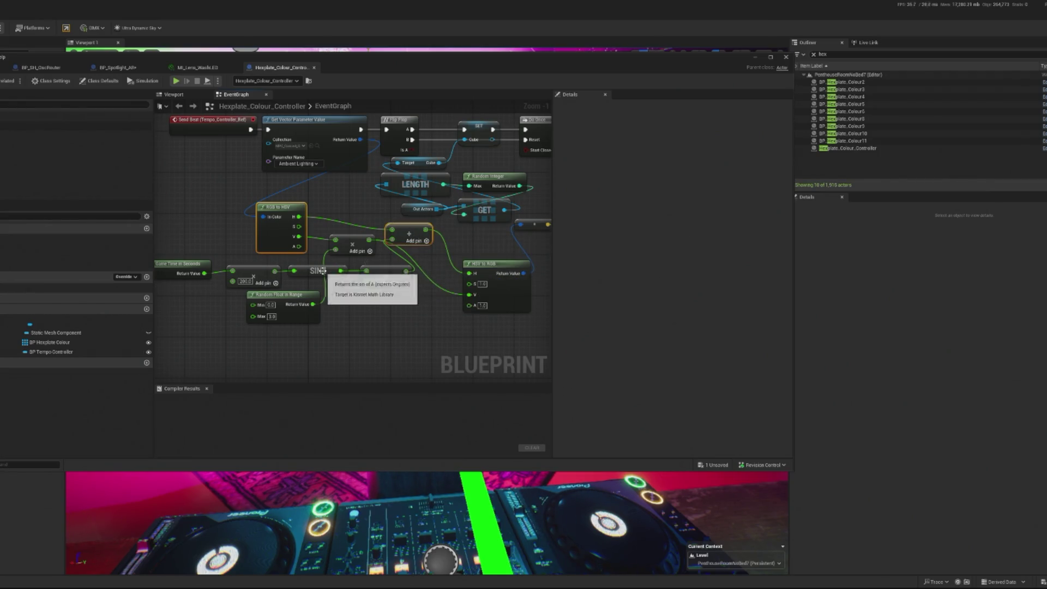
{"action": "mouse_move", "coordinate": [220, 216]}
{"action": "left_mouse_down"}
{"action": "mouse_move", "coordinate": [368, 308]}
{"action": "mouse_move", "coordinate": [511, 353]}
{"action": "left_mouse_up"}
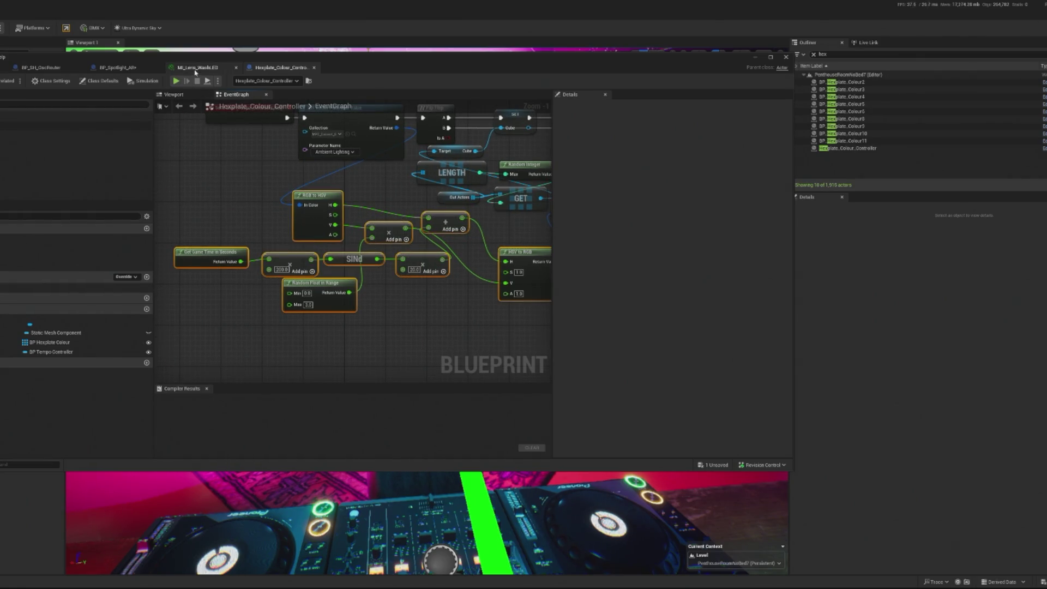
{"action": "left_click", "coordinate": [117, 67]}
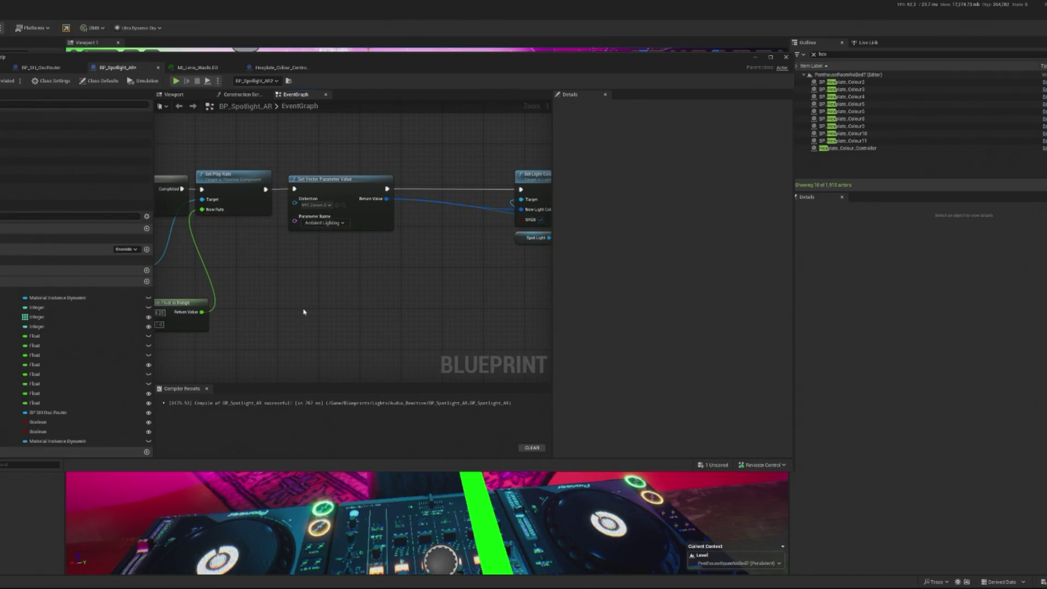
Step: Paste the hue-shift nodes and feed the ambient colour Return Value into RGB to HSV's In Color
{"action": "scroll", "coordinate": [314, 285], "scroll_direction": "down", "scroll_amount": 3}
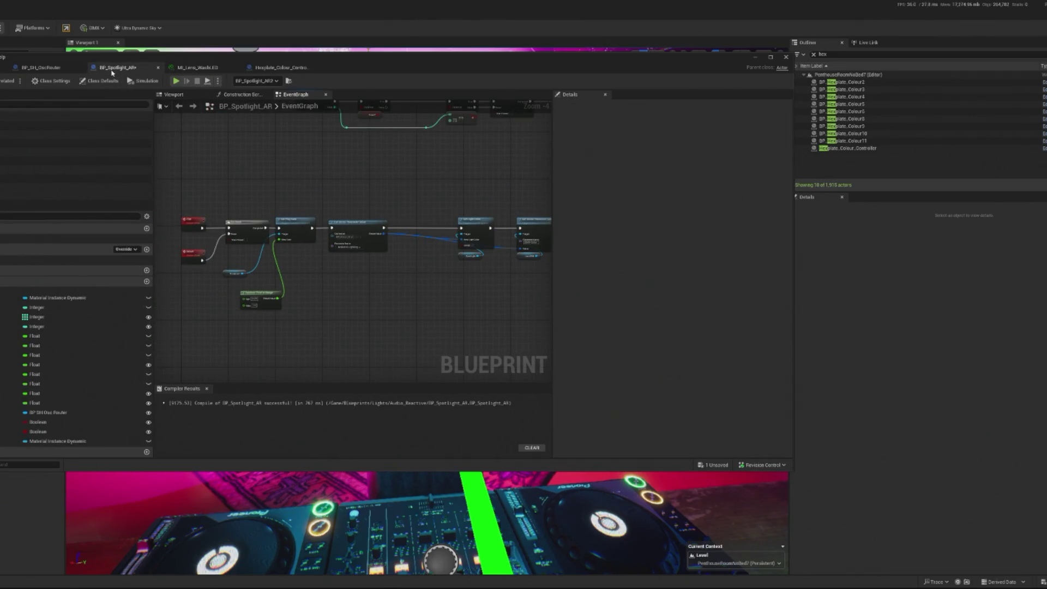
{"action": "key", "text": "ctrl+v"}
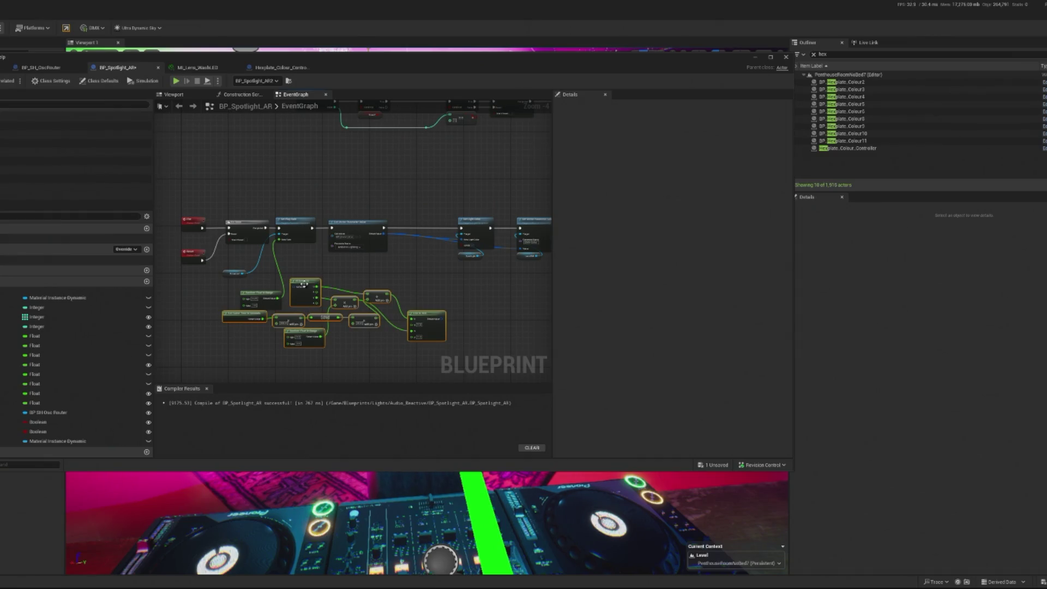
{"action": "left_click_drag", "start_coordinate": [303, 283], "coordinate": [381, 289]}
{"action": "scroll", "coordinate": [369, 236], "scroll_direction": "up", "scroll_amount": 3}
{"action": "left_click_drag", "start_coordinate": [329, 190], "coordinate": [309, 297]}
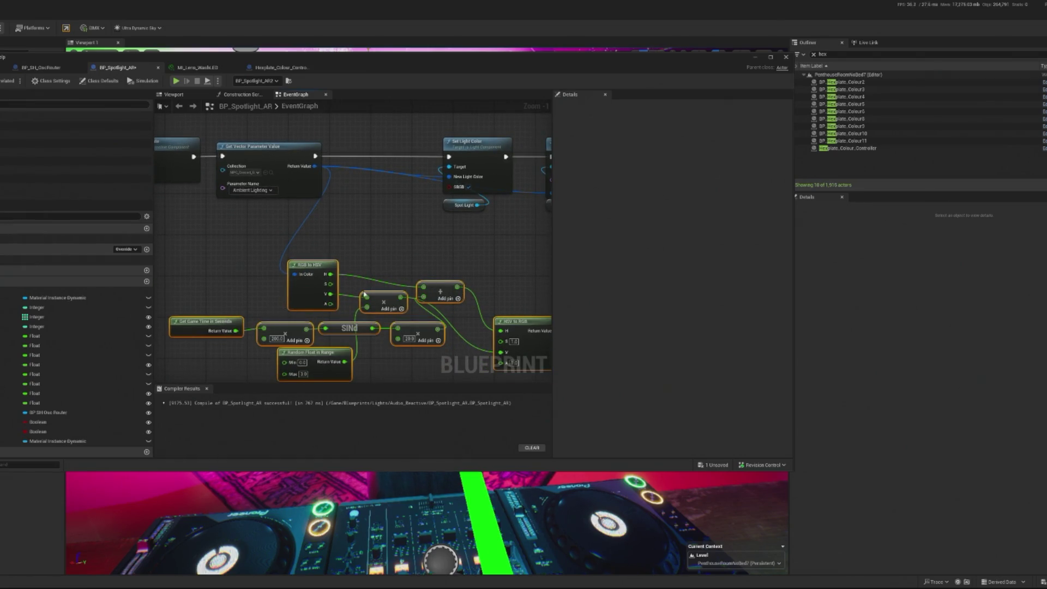
Step: Wire HSV to RGB's Return Value into Set Light Color's New Light Color
{"action": "left_click_drag", "start_coordinate": [410, 298], "coordinate": [480, 289]}
{"action": "mouse_move", "coordinate": [370, 273]}
{"action": "left_mouse_down"}
{"action": "mouse_move", "coordinate": [410, 266]}
{"action": "mouse_move", "coordinate": [374, 236]}
{"action": "mouse_move", "coordinate": [307, 232]}
{"action": "mouse_move", "coordinate": [270, 246]}
{"action": "left_mouse_up"}
{"action": "left_click", "coordinate": [294, 241]}
{"action": "mouse_move", "coordinate": [512, 303]}
{"action": "left_mouse_down"}
{"action": "mouse_move", "coordinate": [496, 262]}
{"action": "mouse_move", "coordinate": [410, 260]}
{"action": "left_mouse_up"}
{"action": "mouse_move", "coordinate": [494, 285]}
{"action": "left_mouse_down"}
{"action": "mouse_move", "coordinate": [415, 212]}
{"action": "mouse_move", "coordinate": [409, 176]}
{"action": "left_mouse_up"}
{"action": "mouse_move", "coordinate": [517, 259]}
{"action": "left_mouse_down"}
{"action": "mouse_move", "coordinate": [434, 260]}
{"action": "mouse_move", "coordinate": [453, 203]}
{"action": "mouse_move", "coordinate": [427, 189]}
{"action": "left_mouse_up"}
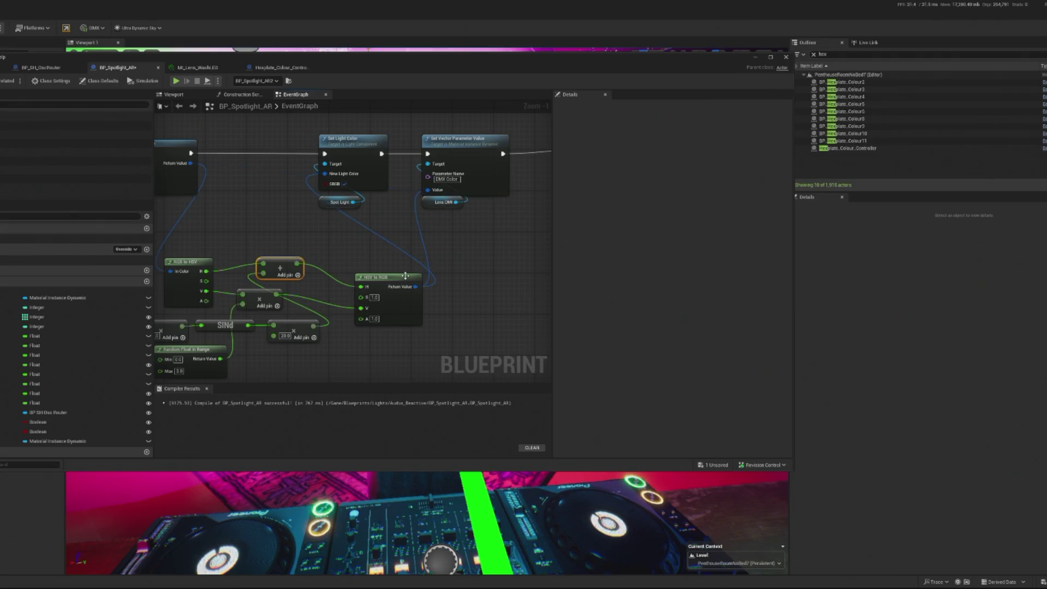
Step: Reposition the Add and Random Float in Range nodes around the pasted group
{"action": "left_click_drag", "start_coordinate": [226, 283], "coordinate": [303, 267]}
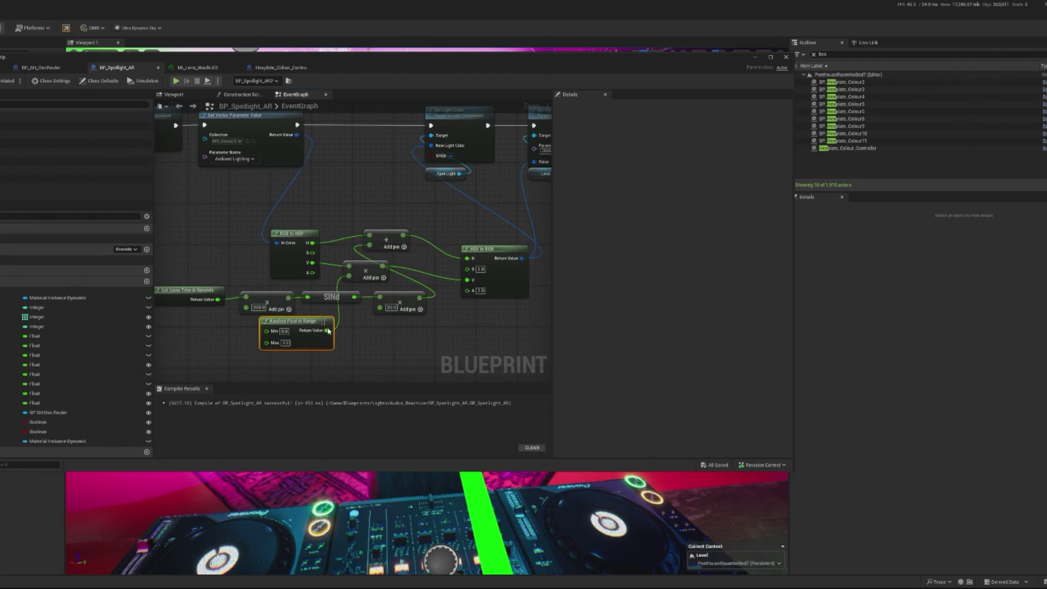
{"action": "mouse_move", "coordinate": [359, 273]}
{"action": "left_mouse_down"}
{"action": "mouse_move", "coordinate": [373, 277]}
{"action": "mouse_move", "coordinate": [413, 352]}
{"action": "left_mouse_up"}
{"action": "mouse_move", "coordinate": [332, 297]}
{"action": "left_mouse_down"}
{"action": "mouse_move", "coordinate": [308, 379]}
{"action": "mouse_move", "coordinate": [355, 280]}
{"action": "mouse_move", "coordinate": [400, 272]}
{"action": "left_mouse_up"}
{"action": "mouse_move", "coordinate": [388, 221]}
{"action": "left_mouse_down"}
{"action": "mouse_move", "coordinate": [376, 225]}
{"action": "mouse_move", "coordinate": [367, 278]}
{"action": "mouse_move", "coordinate": [415, 248]}
{"action": "mouse_move", "coordinate": [439, 267]}
{"action": "left_mouse_up"}
Step: Move Random Float, the 20.0 and 200.0 nodes and SINd beside RGB to HSV
{"action": "left_click_drag", "start_coordinate": [377, 277], "coordinate": [429, 298]}
{"action": "left_click_drag", "start_coordinate": [415, 333], "coordinate": [345, 273]}
{"action": "left_click_drag", "start_coordinate": [371, 237], "coordinate": [392, 255]}
{"action": "left_click_drag", "start_coordinate": [322, 209], "coordinate": [252, 199]}
{"action": "left_click_drag", "start_coordinate": [310, 272], "coordinate": [286, 375]}
{"action": "left_click_drag", "start_coordinate": [379, 253], "coordinate": [387, 364]}
{"action": "left_click_drag", "start_coordinate": [419, 258], "coordinate": [240, 382]}
{"action": "left_click_drag", "start_coordinate": [384, 362], "coordinate": [379, 210]}
{"action": "left_click", "coordinate": [379, 210]}
Step: Stack the 20.0 node, SINd, 200.0 multiply and Get Game Time in Seconds into a column
{"action": "scroll", "coordinate": [379, 210], "scroll_direction": "up", "scroll_amount": 1}
{"action": "left_click_drag", "start_coordinate": [371, 248], "coordinate": [390, 238]}
{"action": "left_click_drag", "start_coordinate": [309, 246], "coordinate": [390, 262]}
{"action": "mouse_move", "coordinate": [256, 245]}
{"action": "left_mouse_down"}
{"action": "mouse_move", "coordinate": [382, 265]}
{"action": "mouse_move", "coordinate": [374, 244]}
{"action": "mouse_move", "coordinate": [389, 235]}
{"action": "mouse_move", "coordinate": [380, 234]}
{"action": "left_mouse_up"}
{"action": "mouse_move", "coordinate": [192, 254]}
{"action": "left_mouse_down"}
{"action": "mouse_move", "coordinate": [277, 299]}
{"action": "mouse_move", "coordinate": [359, 304]}
{"action": "left_mouse_up"}
{"action": "left_click_drag", "start_coordinate": [338, 168], "coordinate": [404, 322]}
{"action": "left_click_drag", "start_coordinate": [371, 199], "coordinate": [306, 199]}
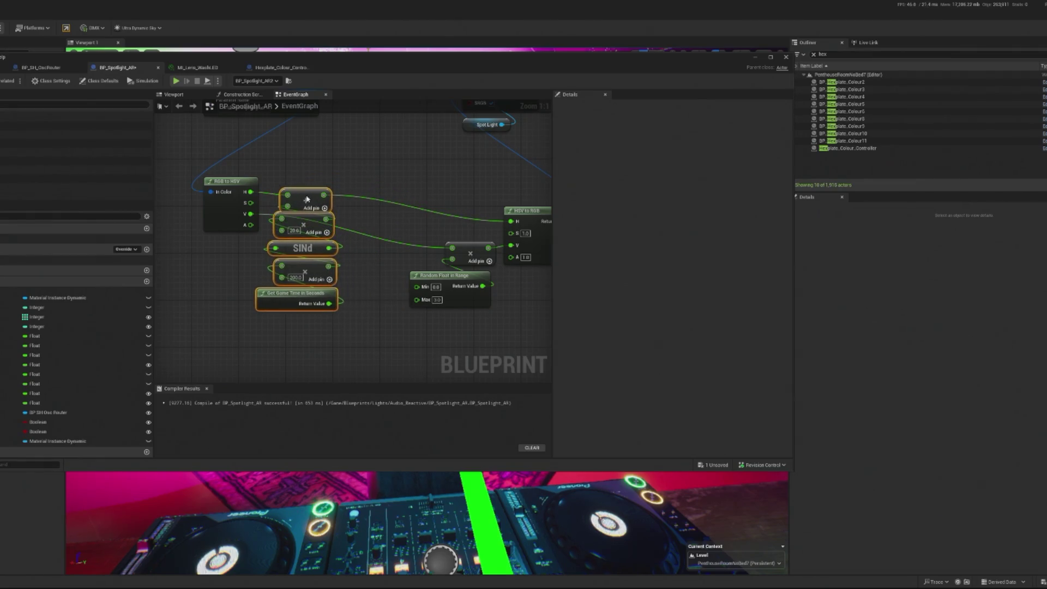
Step: Add reroute points so the V and game time wires run below the stack
{"action": "double_click", "coordinate": [265, 218]}
{"action": "left_click_drag", "start_coordinate": [266, 218], "coordinate": [258, 333]}
{"action": "double_click", "coordinate": [372, 275]}
{"action": "left_click_drag", "start_coordinate": [374, 328], "coordinate": [368, 343]}
Step: Tuck the HSV to RGB, multiply and Random Float group beside the stacked column
{"action": "left_click", "coordinate": [434, 300]}
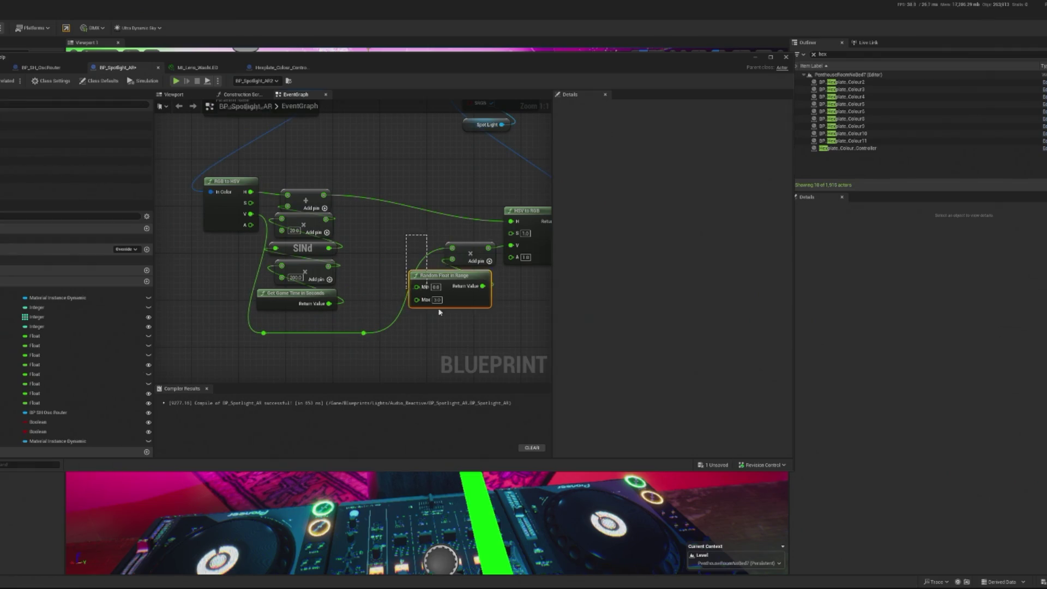
{"action": "mouse_move", "coordinate": [485, 284]}
{"action": "left_mouse_down"}
{"action": "mouse_move", "coordinate": [424, 261]}
{"action": "mouse_move", "coordinate": [420, 286]}
{"action": "mouse_move", "coordinate": [452, 297]}
{"action": "left_mouse_up"}
{"action": "left_click_drag", "start_coordinate": [401, 173], "coordinate": [473, 334]}
{"action": "left_click_drag", "start_coordinate": [491, 194], "coordinate": [439, 201]}
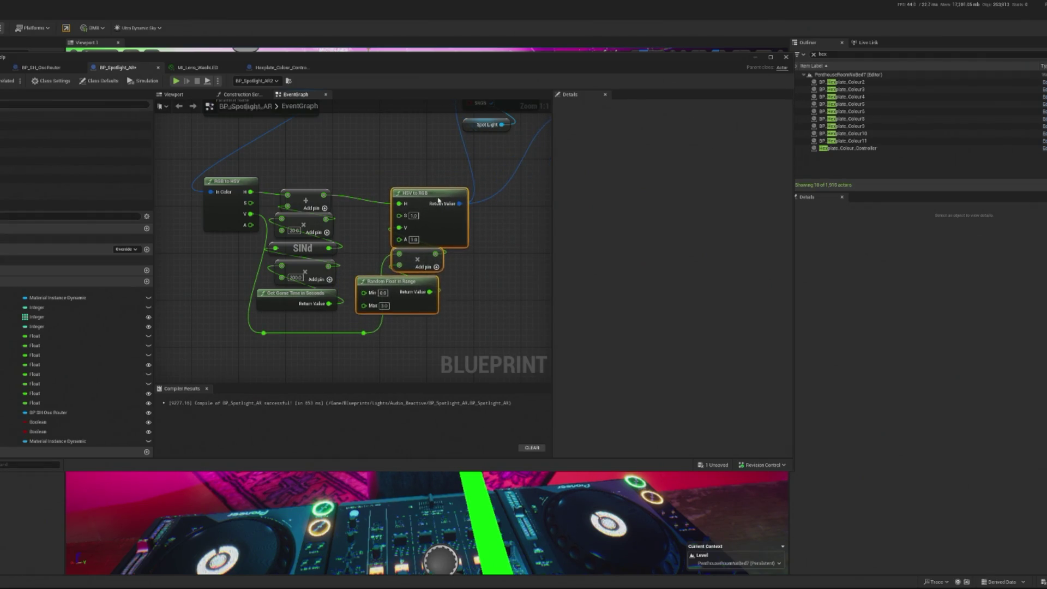
{"action": "left_click", "coordinate": [363, 333]}
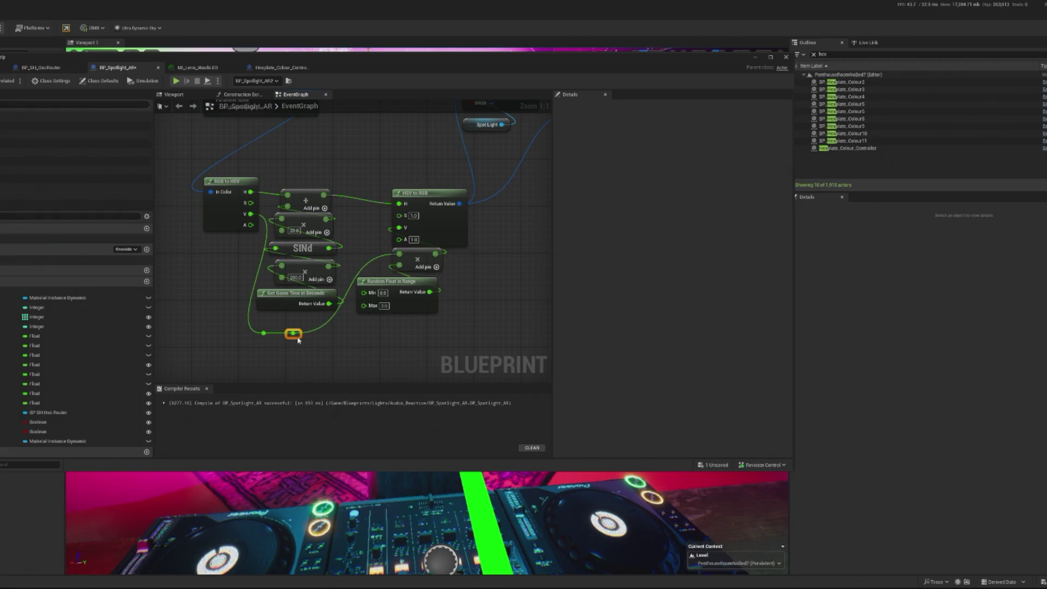
{"action": "mouse_move", "coordinate": [329, 166]}
{"action": "left_mouse_down"}
{"action": "mouse_move", "coordinate": [291, 240]}
{"action": "mouse_move", "coordinate": [292, 334]}
{"action": "left_mouse_up"}
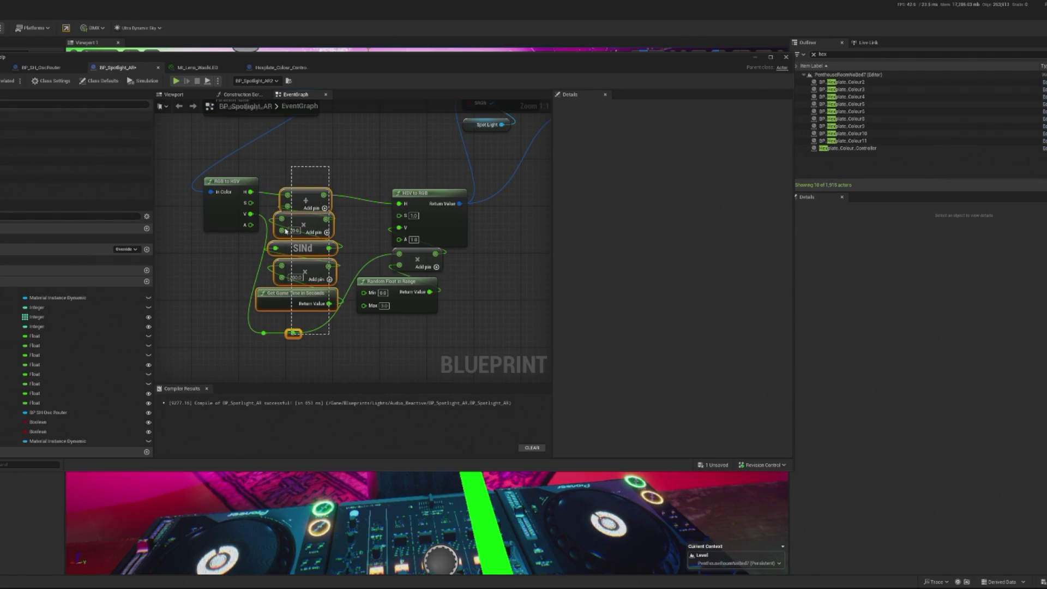
{"action": "left_click_drag", "start_coordinate": [215, 185], "coordinate": [212, 184]}
{"action": "left_click_drag", "start_coordinate": [364, 169], "coordinate": [401, 287]}
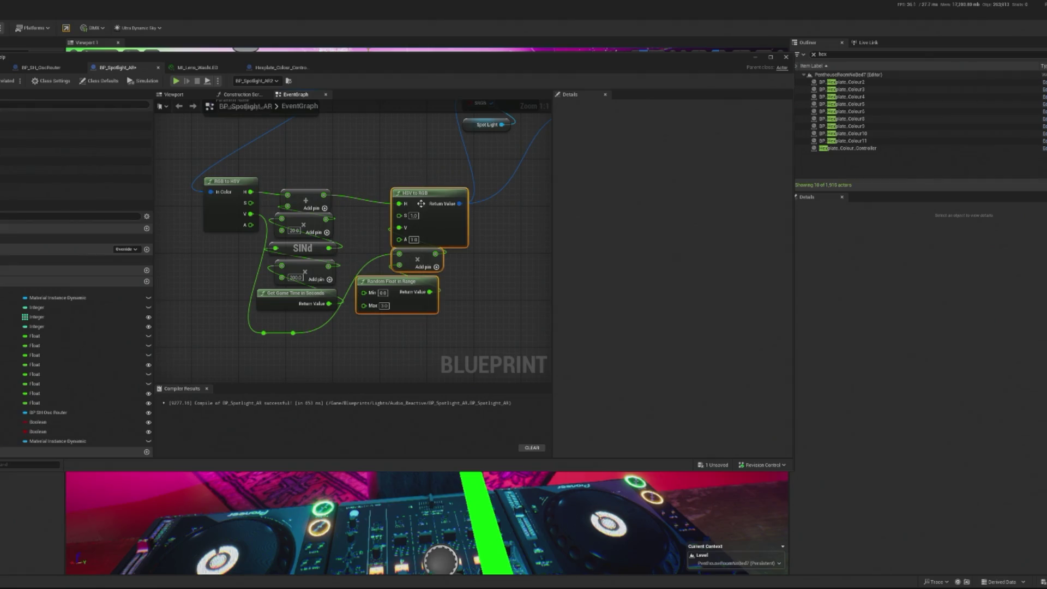
{"action": "left_click_drag", "start_coordinate": [421, 205], "coordinate": [409, 199]}
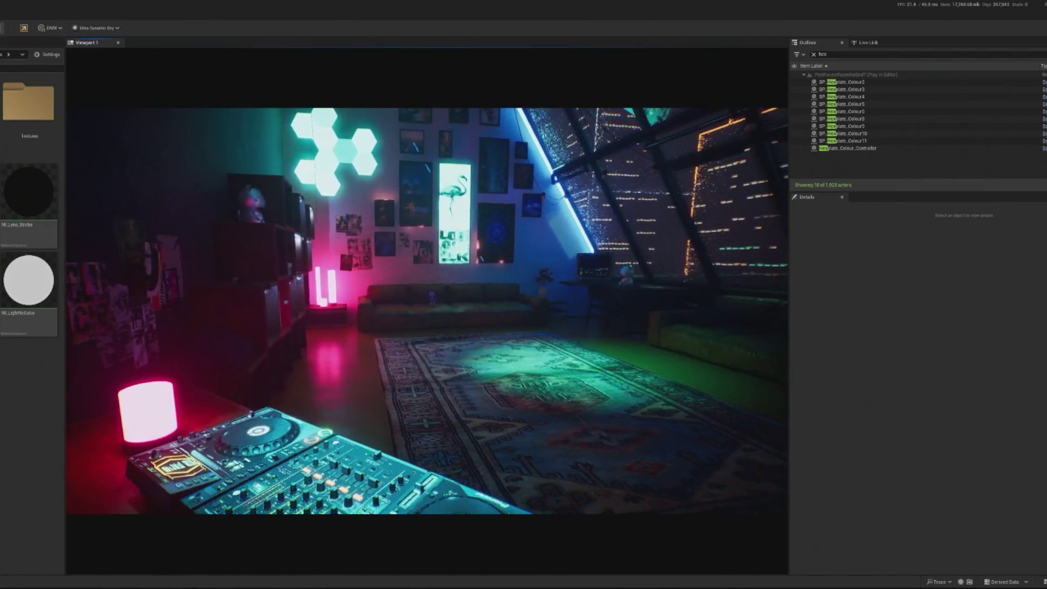
Step: Stop the play session and clear the previous Outliner search
{"action": "key", "text": "Escape"}
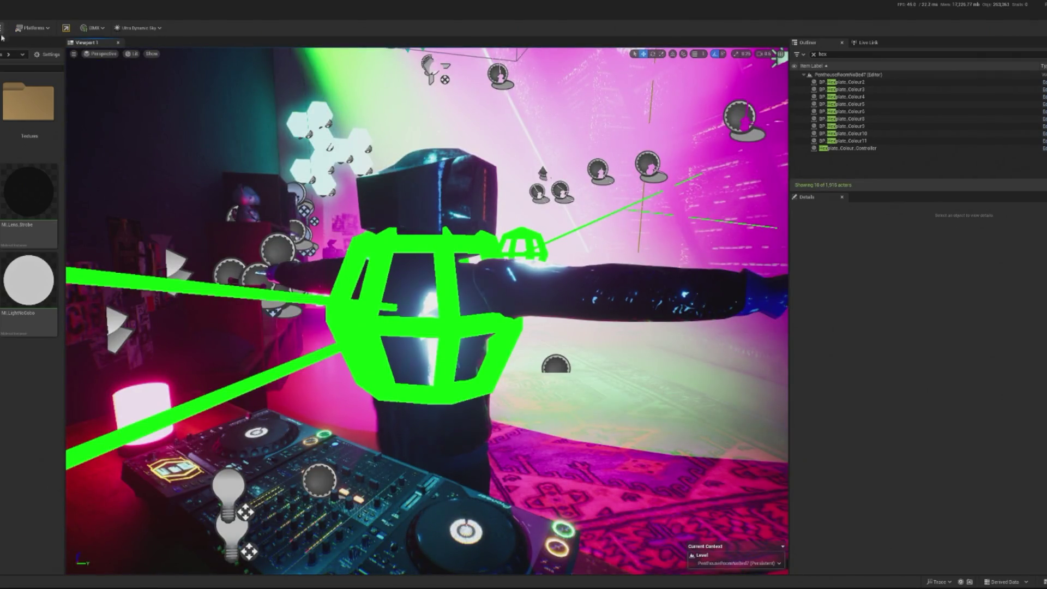
{"action": "left_click", "coordinate": [815, 54]}
{"action": "key", "text": "ctrl+a"}
{"action": "key", "text": "BackSpace"}
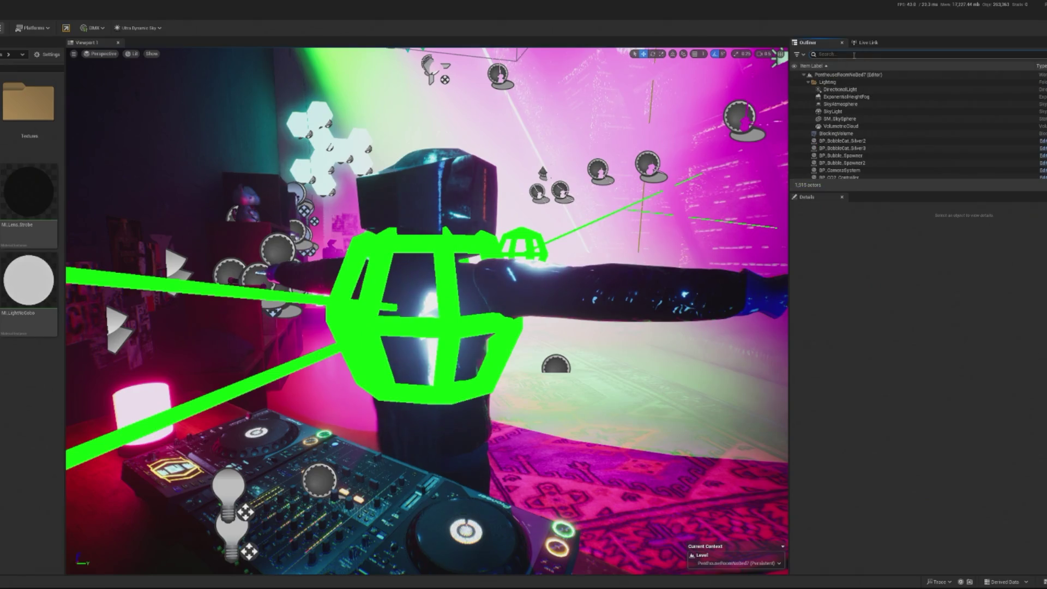
Step: Filter the Outliner to 'spot' and open the BP_Spotlight_AR Blueprint
{"action": "type", "text": "contr"}
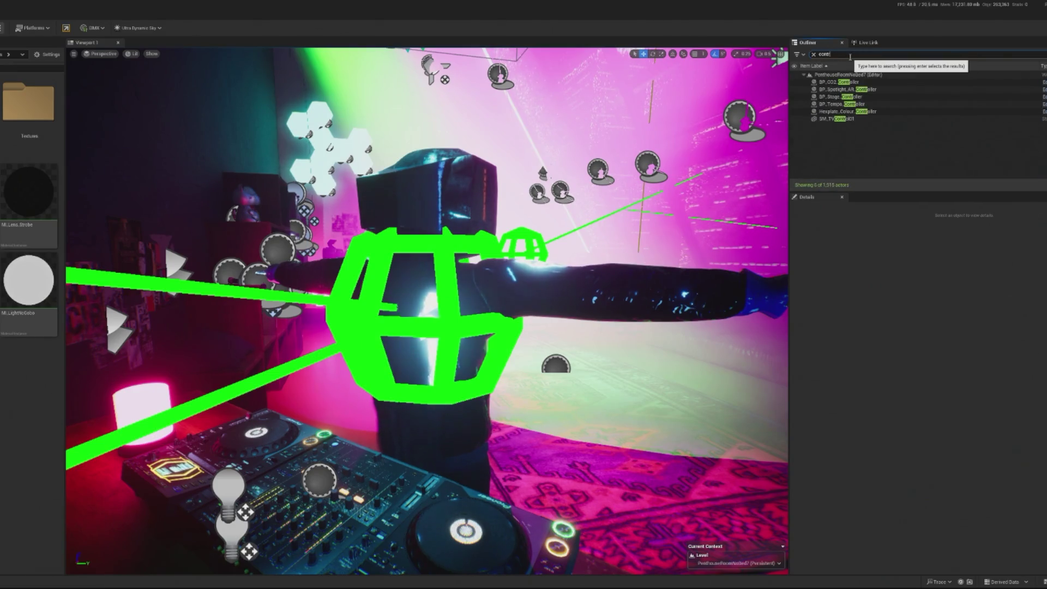
{"action": "key", "text": "BackSpace"}
{"action": "key", "text": "BackSpace"}
{"action": "key", "text": "BackSpace"}
{"action": "type", "text": "spot"}
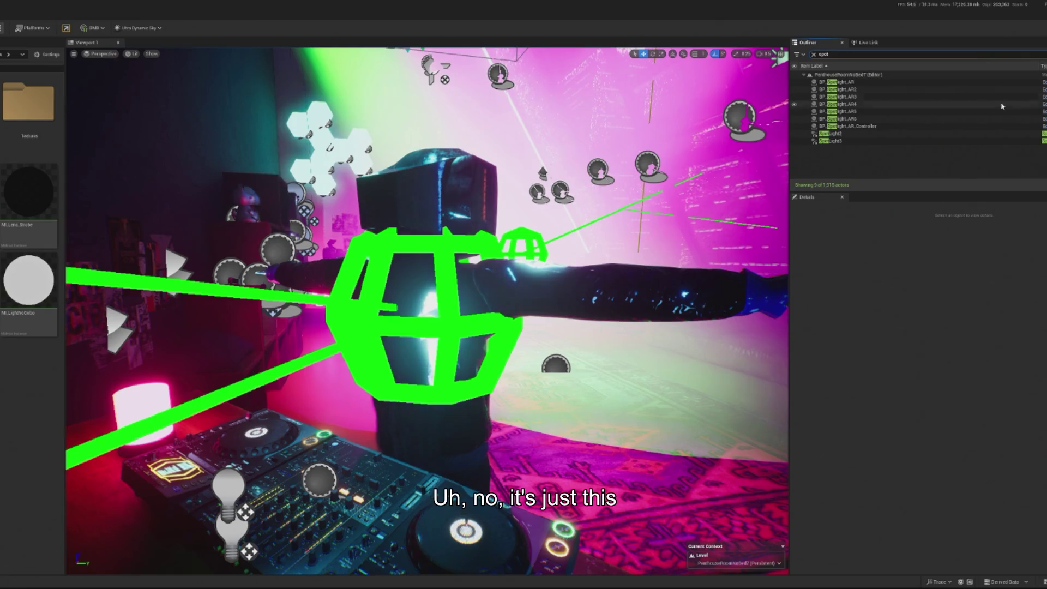
{"action": "left_click", "coordinate": [1043, 81]}
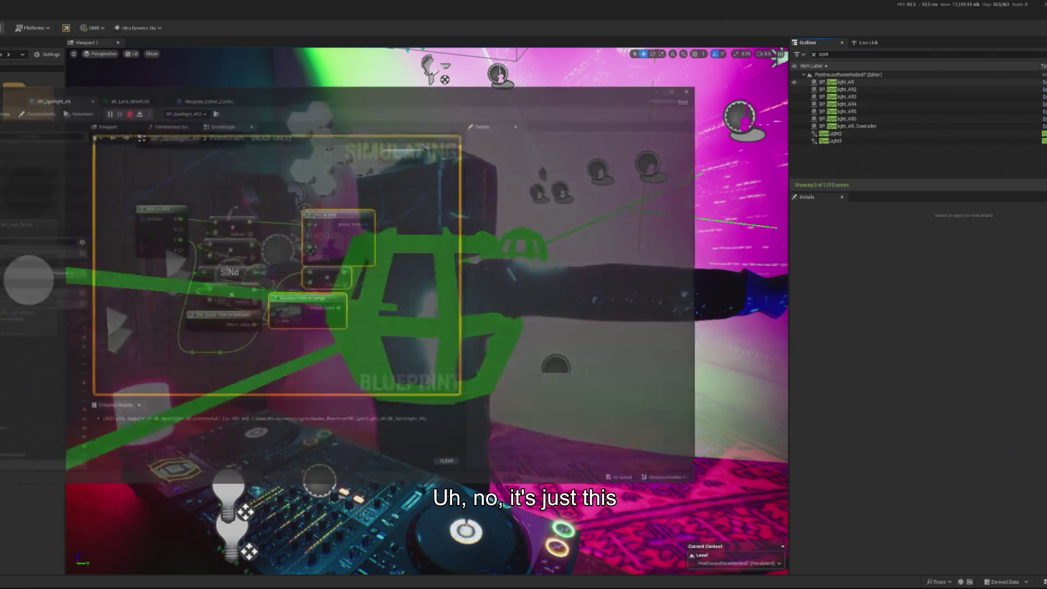
Step: Rearrange and frame the hue-shift nodes in the EventGraph
{"action": "scroll", "coordinate": [343, 133], "scroll_direction": "down", "scroll_amount": 1}
{"action": "mouse_move", "coordinate": [343, 133]}
{"action": "left_mouse_down"}
{"action": "mouse_move", "coordinate": [343, 191]}
{"action": "mouse_move", "coordinate": [314, 198]}
{"action": "mouse_move", "coordinate": [392, 171]}
{"action": "left_mouse_up"}
{"action": "scroll", "coordinate": [377, 357], "scroll_direction": "up", "scroll_amount": 2}
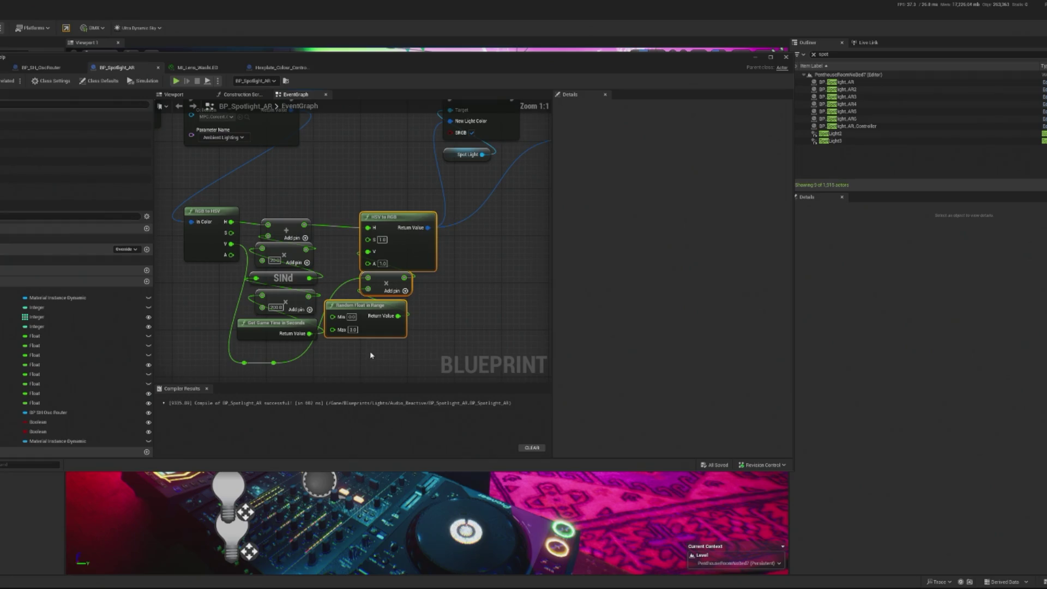
{"action": "left_click_drag", "start_coordinate": [365, 307], "coordinate": [377, 313]}
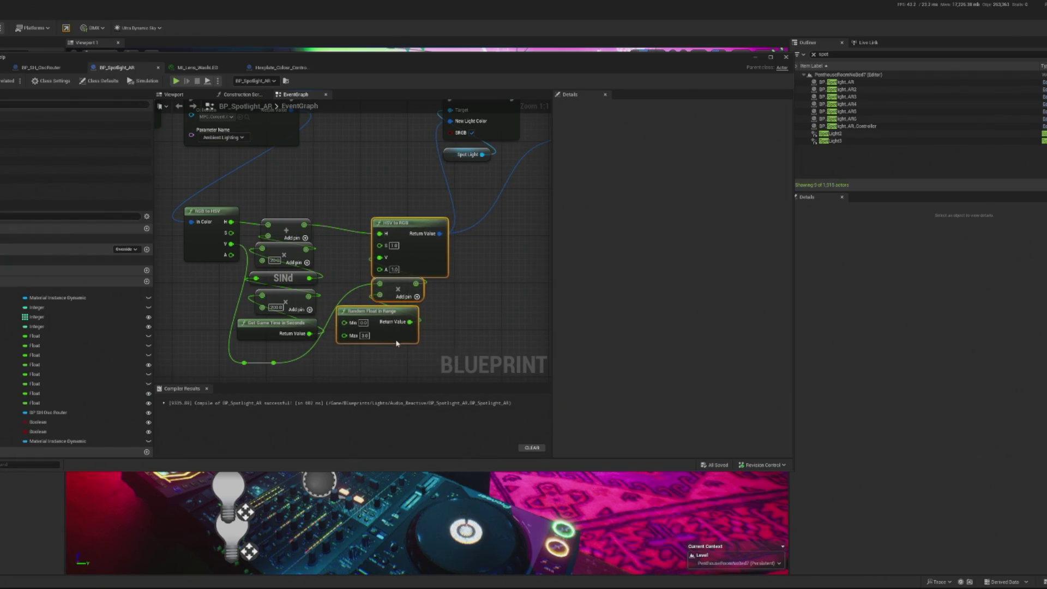
{"action": "left_click", "coordinate": [366, 336]}
{"action": "left_click_drag", "start_coordinate": [427, 217], "coordinate": [415, 249]}
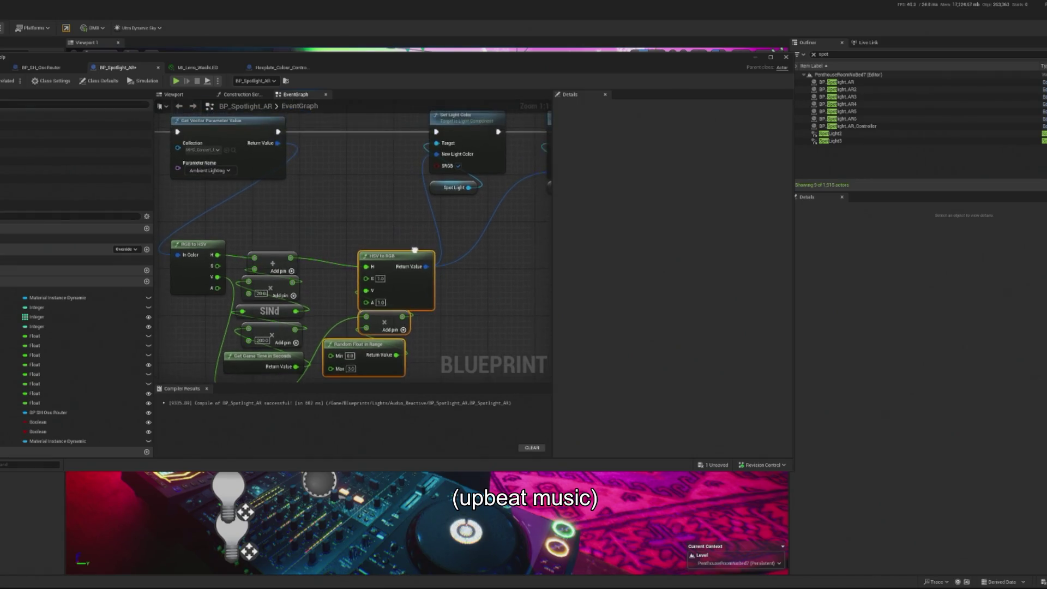
{"action": "scroll", "coordinate": [387, 168], "scroll_direction": "down", "scroll_amount": 2}
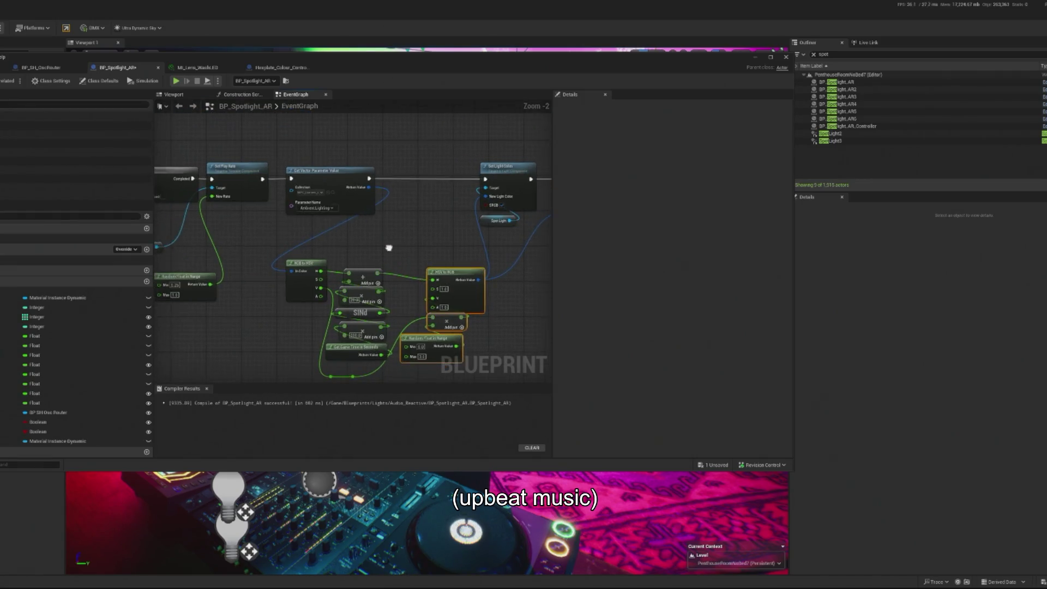
{"action": "left_click_drag", "start_coordinate": [382, 248], "coordinate": [358, 245]}
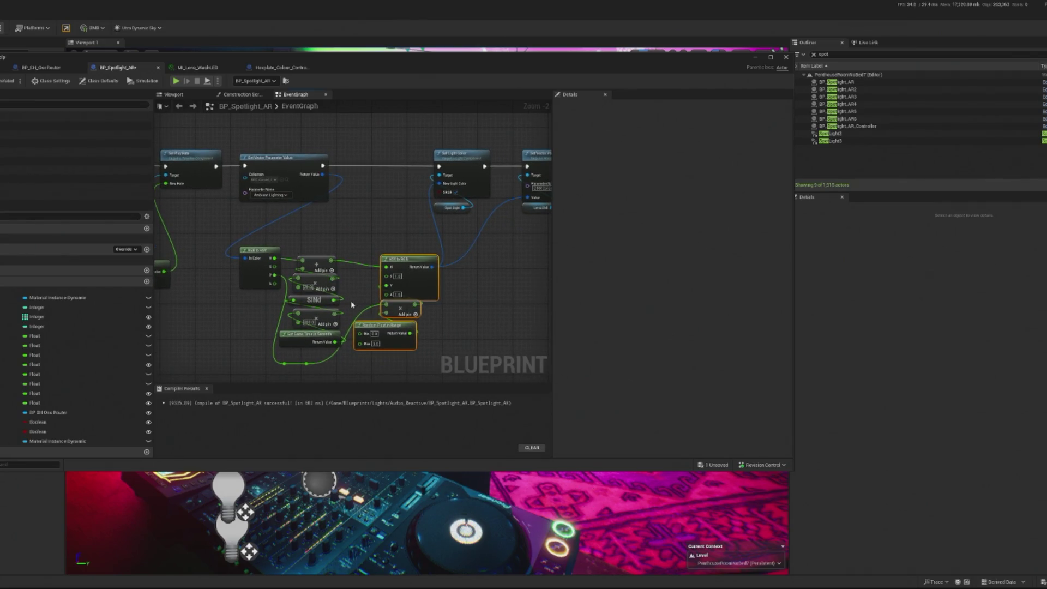
{"action": "scroll", "coordinate": [353, 305], "scroll_direction": "up", "scroll_amount": 1}
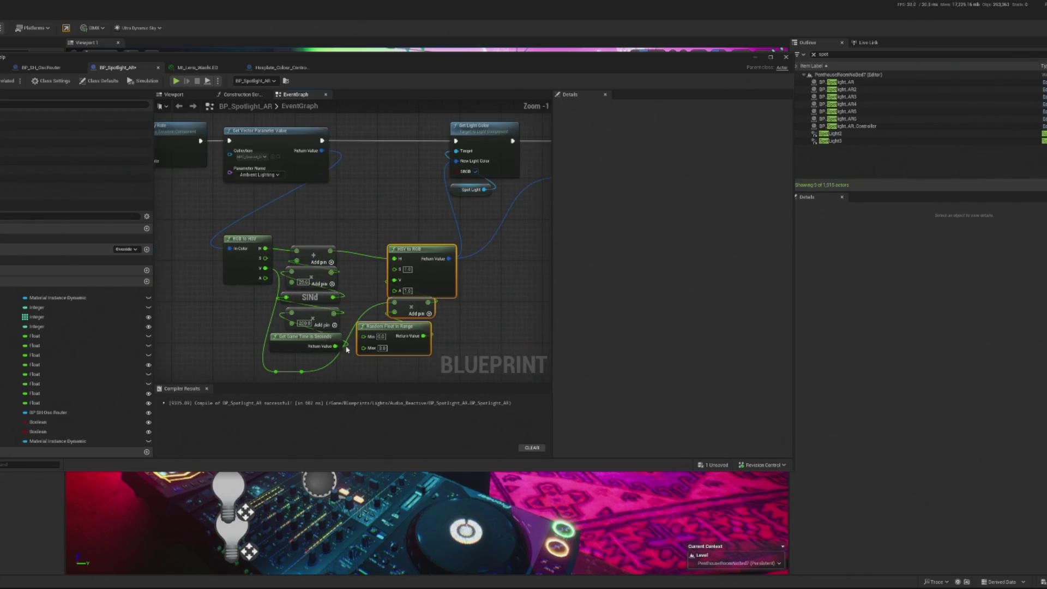
{"action": "left_click", "coordinate": [297, 349]}
{"action": "scroll", "coordinate": [305, 354], "scroll_direction": "up", "scroll_amount": 1}
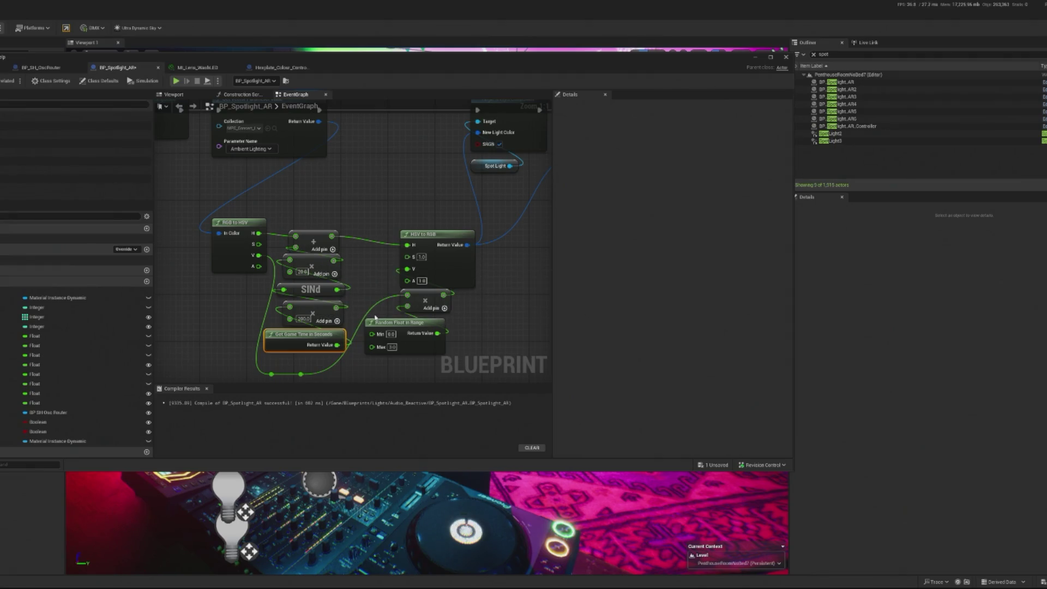
Step: Set the multiplier to 30, compile and save, and close the Blueprint editor
{"action": "left_click", "coordinate": [316, 239]}
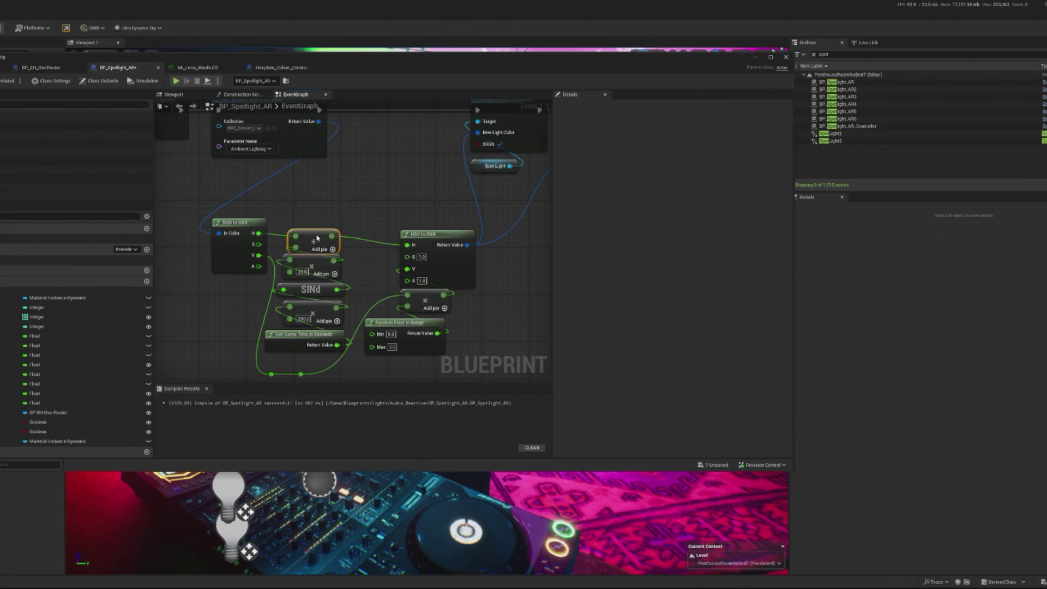
{"action": "type", "text": "30"}
{"action": "key", "text": "Return"}
{"action": "key", "text": "ctrl+s"}
{"action": "scroll", "coordinate": [279, 197], "scroll_direction": "down", "scroll_amount": 3}
{"action": "mouse_move", "coordinate": [230, 224]}
{"action": "left_mouse_down"}
{"action": "mouse_move", "coordinate": [369, 210]}
{"action": "mouse_move", "coordinate": [291, 228]}
{"action": "mouse_move", "coordinate": [288, 246]}
{"action": "left_mouse_up"}
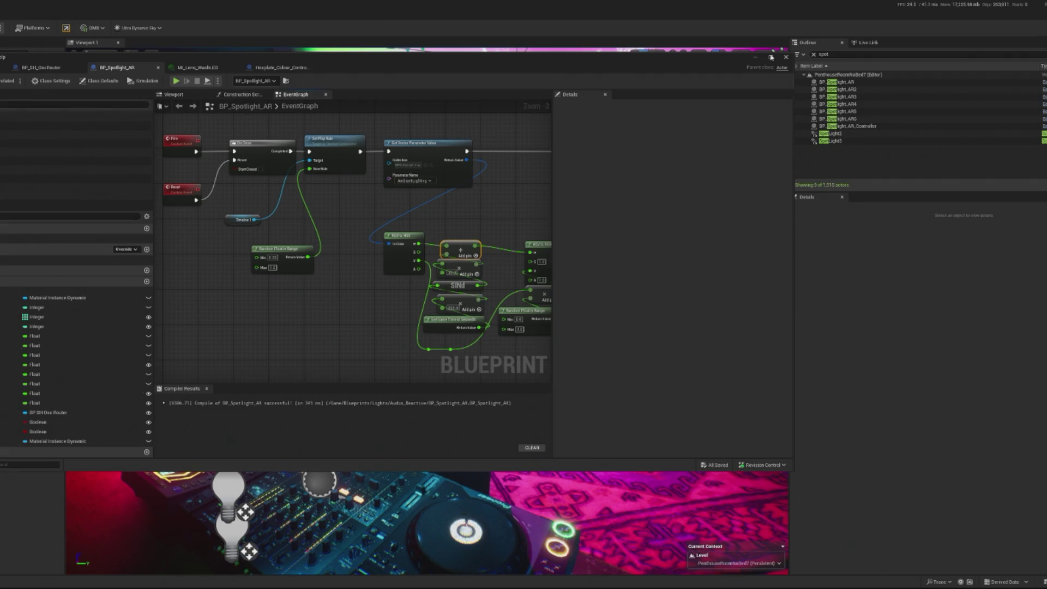
{"action": "left_click", "coordinate": [784, 56]}
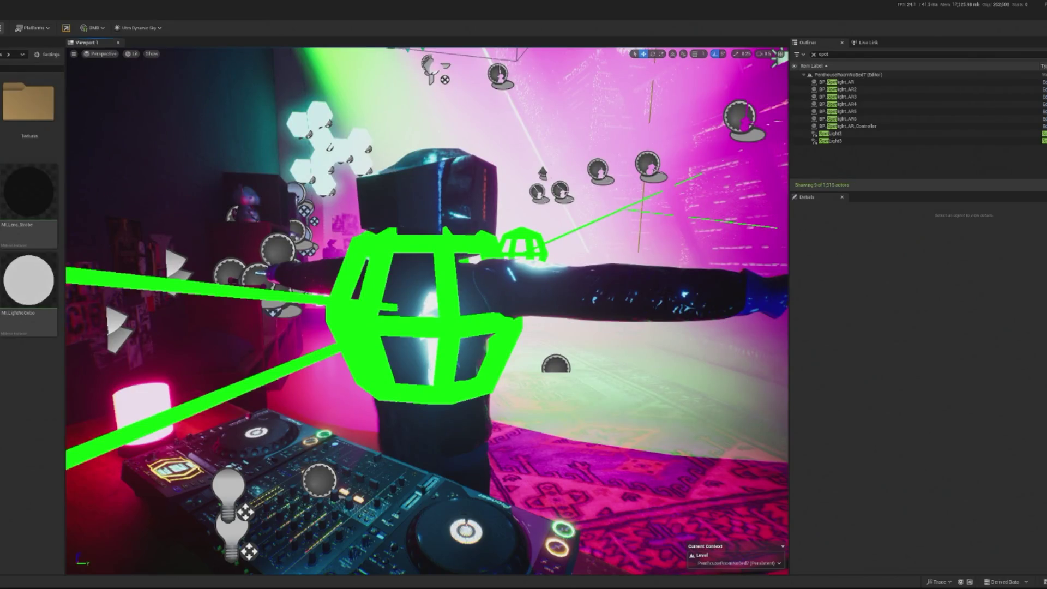
Step: Play the level to watch the lights shift hue, then stop the session
{"action": "key", "text": "alt+p"}
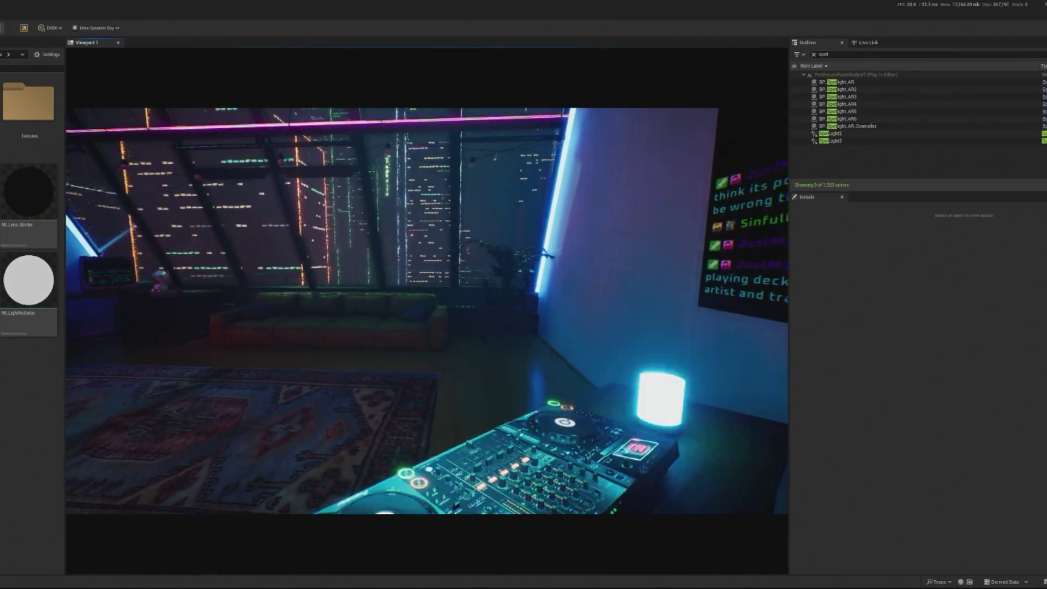
{"action": "key", "text": "Escape"}
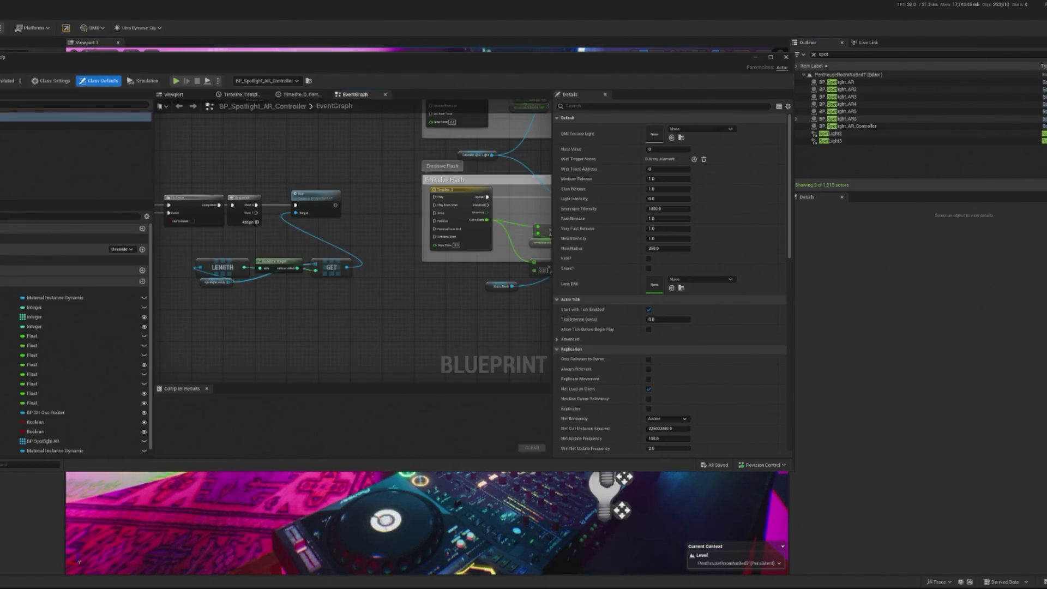
Step: Debug AR6, wire Random Float in Range into the hue chain, and save
{"action": "left_click", "coordinate": [1017, 120]}
{"action": "scroll", "coordinate": [440, 166], "scroll_direction": "down", "scroll_amount": 2}
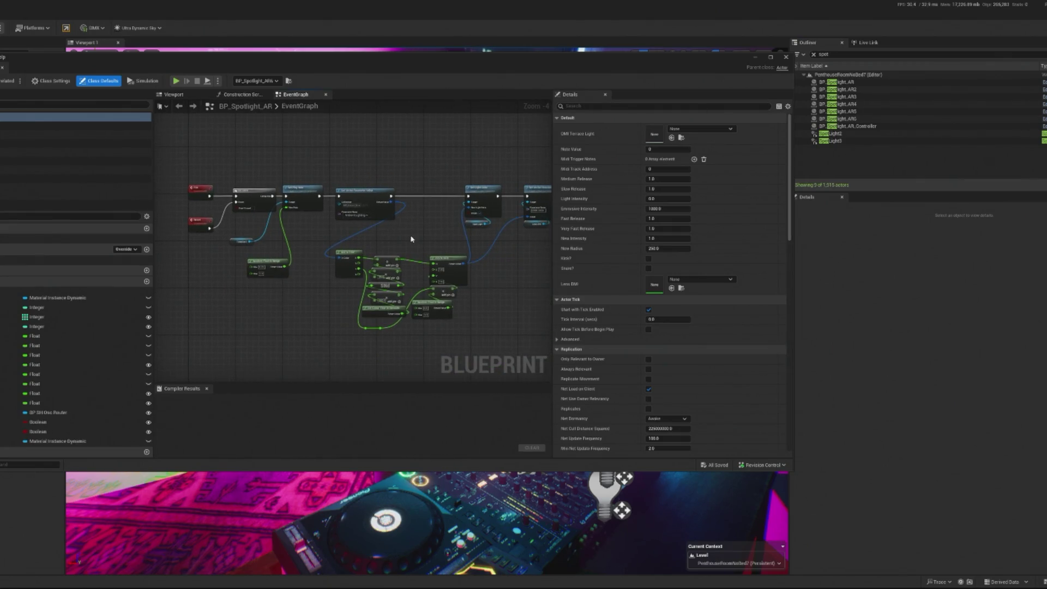
{"action": "scroll", "coordinate": [411, 236], "scroll_direction": "up", "scroll_amount": 5}
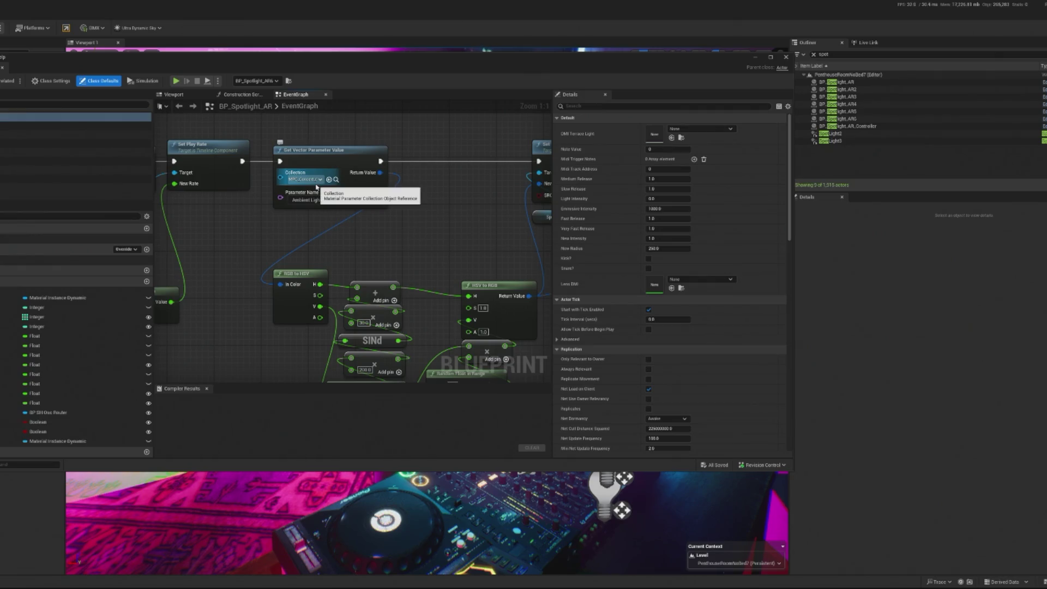
{"action": "left_click_drag", "start_coordinate": [384, 264], "coordinate": [334, 216]}
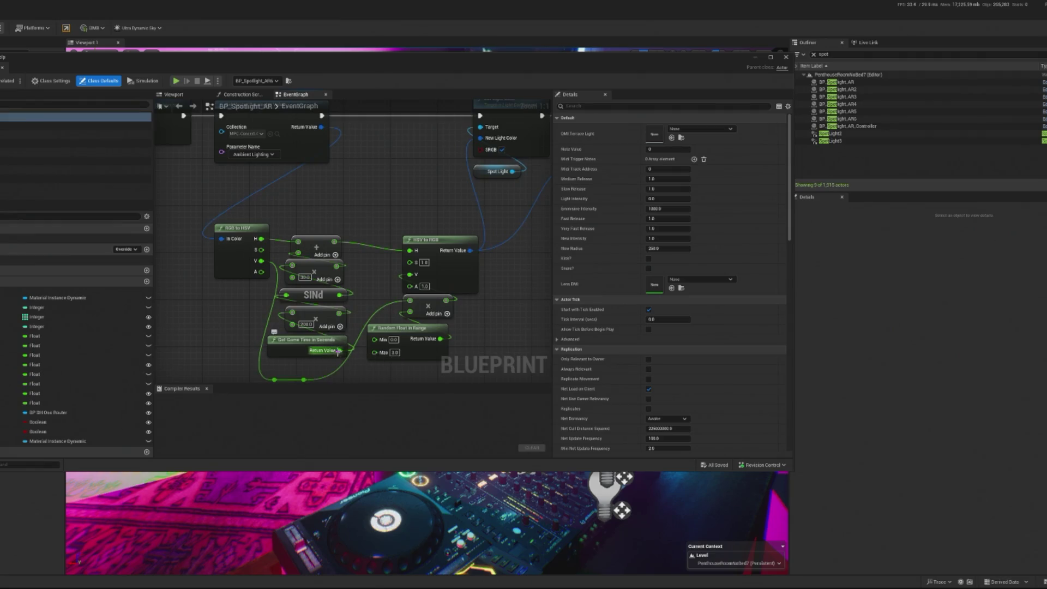
{"action": "mouse_move", "coordinate": [297, 344]}
{"action": "left_mouse_down"}
{"action": "mouse_move", "coordinate": [441, 336]}
{"action": "mouse_move", "coordinate": [485, 381]}
{"action": "mouse_move", "coordinate": [343, 295]}
{"action": "mouse_move", "coordinate": [368, 310]}
{"action": "mouse_move", "coordinate": [346, 310]}
{"action": "left_mouse_up"}
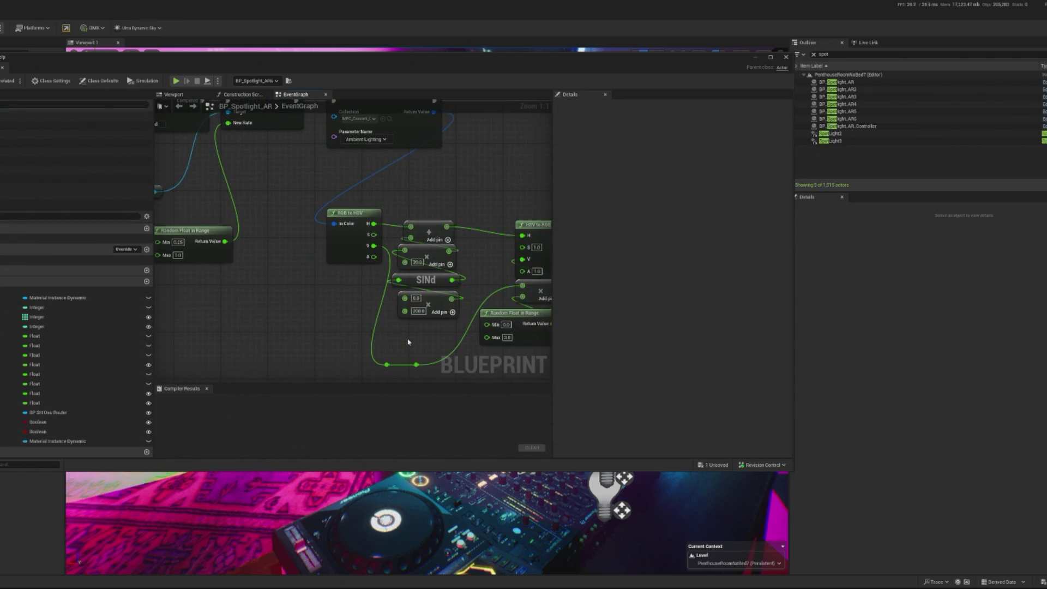
{"action": "left_click_drag", "start_coordinate": [232, 242], "coordinate": [405, 298]}
{"action": "key", "text": "ctrl+s"}
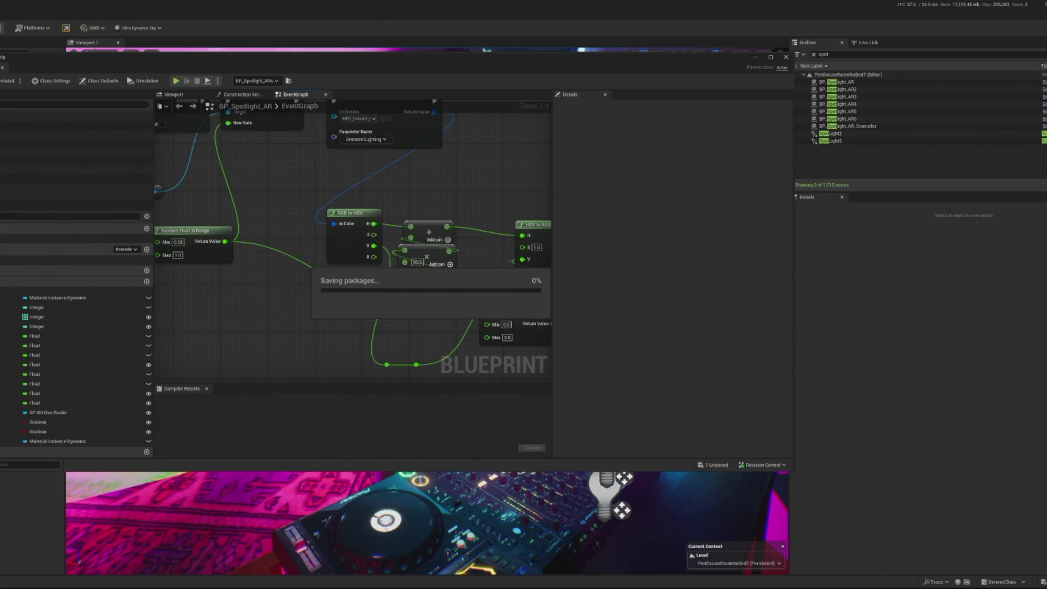
Step: Review the node network, minimize the Blueprint editor and play the level
{"action": "left_click_drag", "start_coordinate": [270, 155], "coordinate": [205, 155]}
{"action": "mouse_move", "coordinate": [422, 233]}
{"action": "left_mouse_down"}
{"action": "mouse_move", "coordinate": [399, 229]}
{"action": "mouse_move", "coordinate": [483, 218]}
{"action": "mouse_move", "coordinate": [414, 240]}
{"action": "mouse_move", "coordinate": [462, 155]}
{"action": "left_mouse_up"}
{"action": "scroll", "coordinate": [426, 270], "scroll_direction": "down", "scroll_amount": 6}
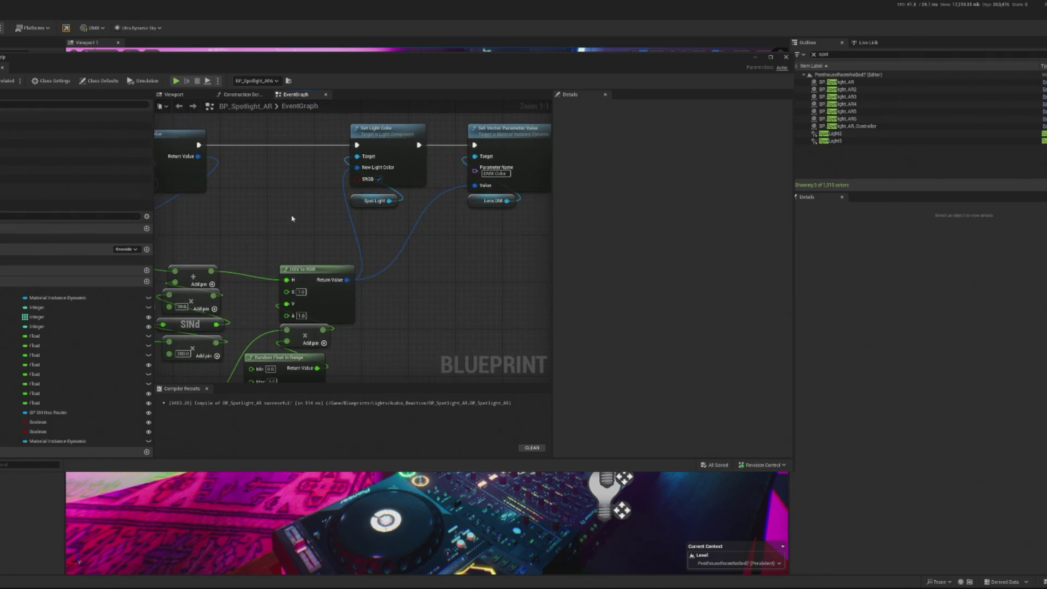
{"action": "mouse_move", "coordinate": [425, 270]}
{"action": "left_mouse_down"}
{"action": "mouse_move", "coordinate": [412, 264]}
{"action": "mouse_move", "coordinate": [467, 274]}
{"action": "left_mouse_up"}
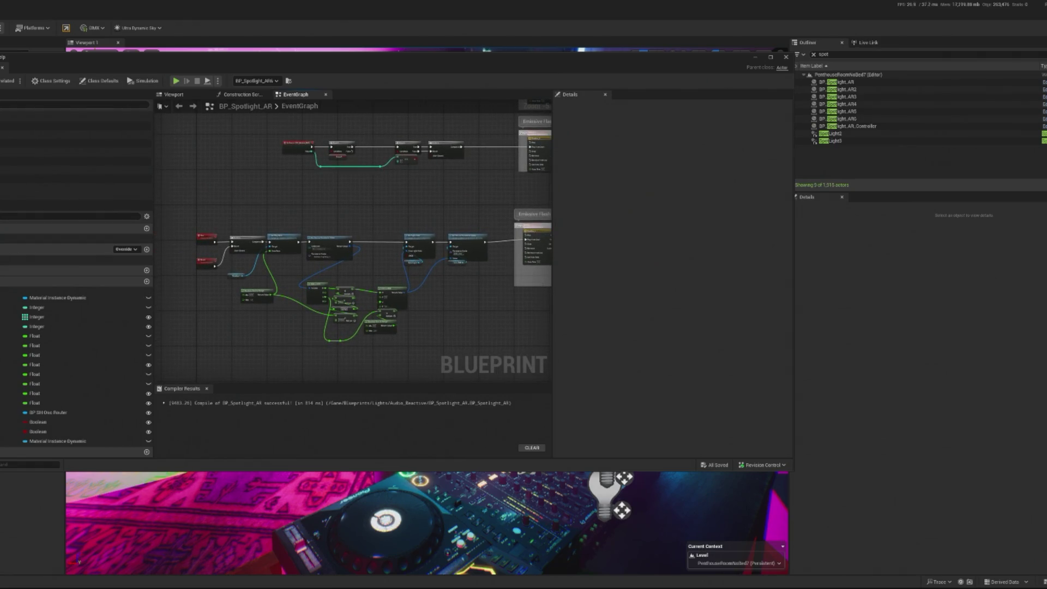
{"action": "left_click", "coordinate": [755, 56]}
{"action": "key", "text": "alt+p"}
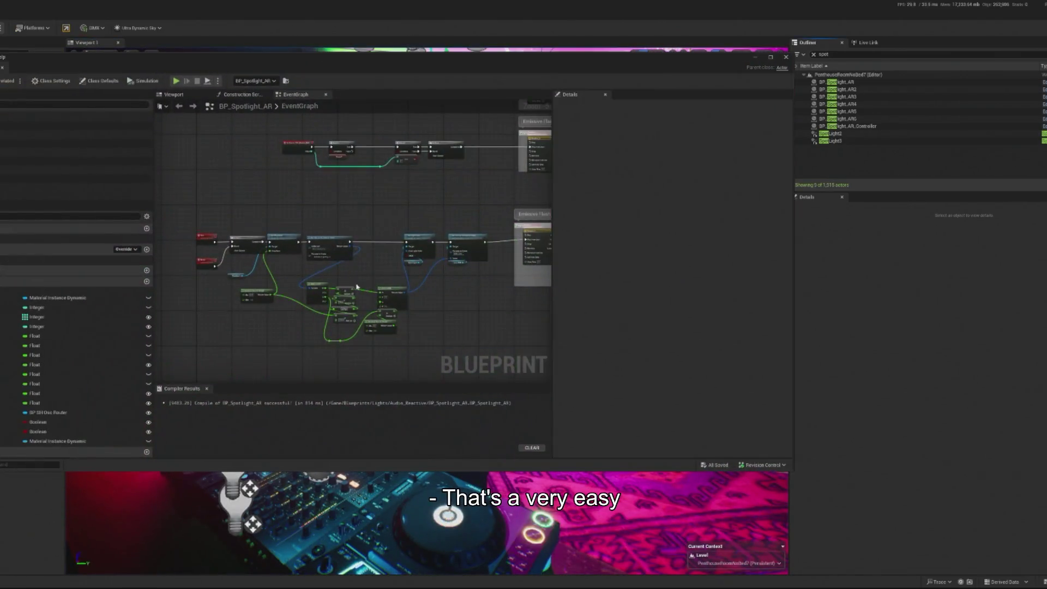
Step: Check the Set Light Color node in the graph and launch another play test
{"action": "scroll", "coordinate": [357, 286], "scroll_direction": "up", "scroll_amount": 5}
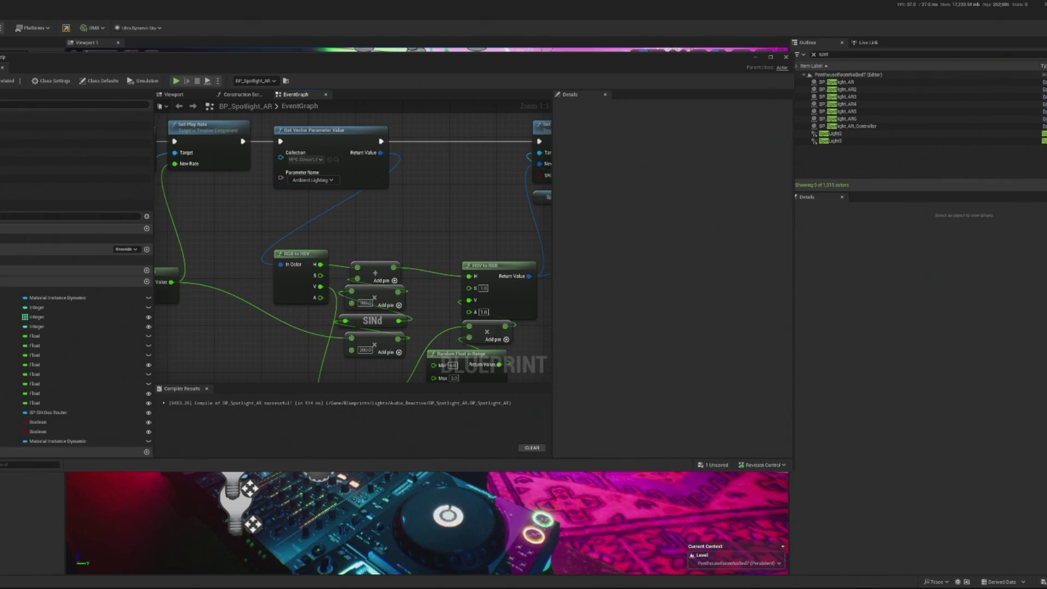
{"action": "scroll", "coordinate": [274, 266], "scroll_direction": "down", "scroll_amount": 2}
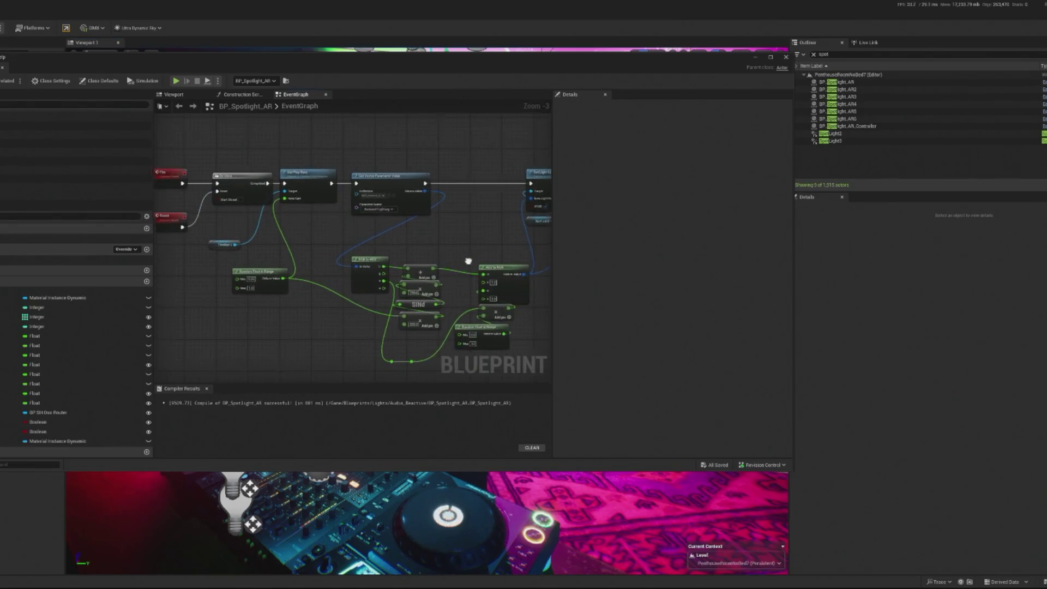
{"action": "scroll", "coordinate": [465, 261], "scroll_direction": "down", "scroll_amount": 2}
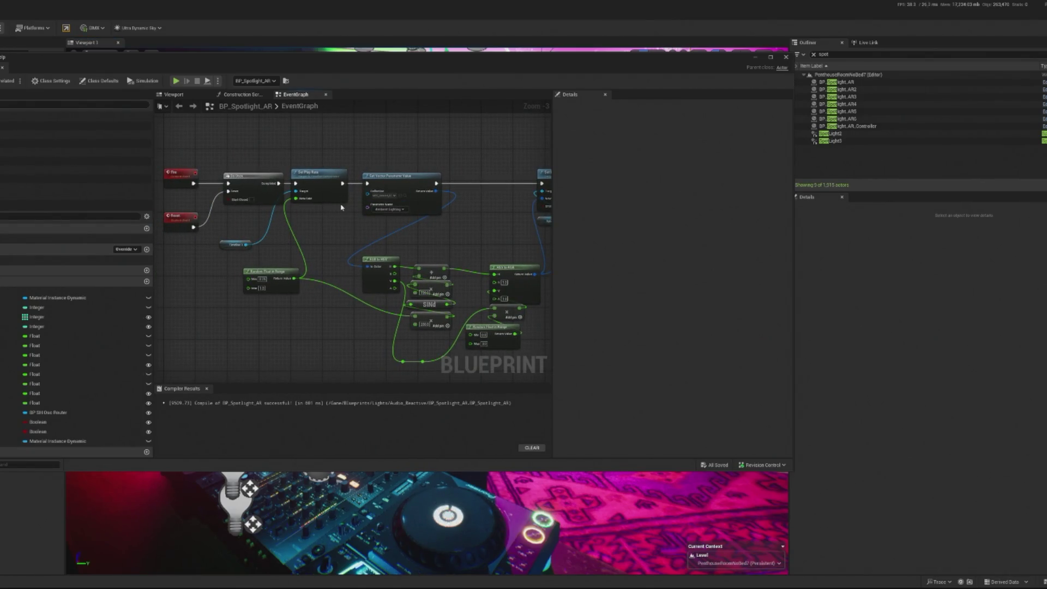
{"action": "left_click_drag", "start_coordinate": [465, 255], "coordinate": [421, 256]}
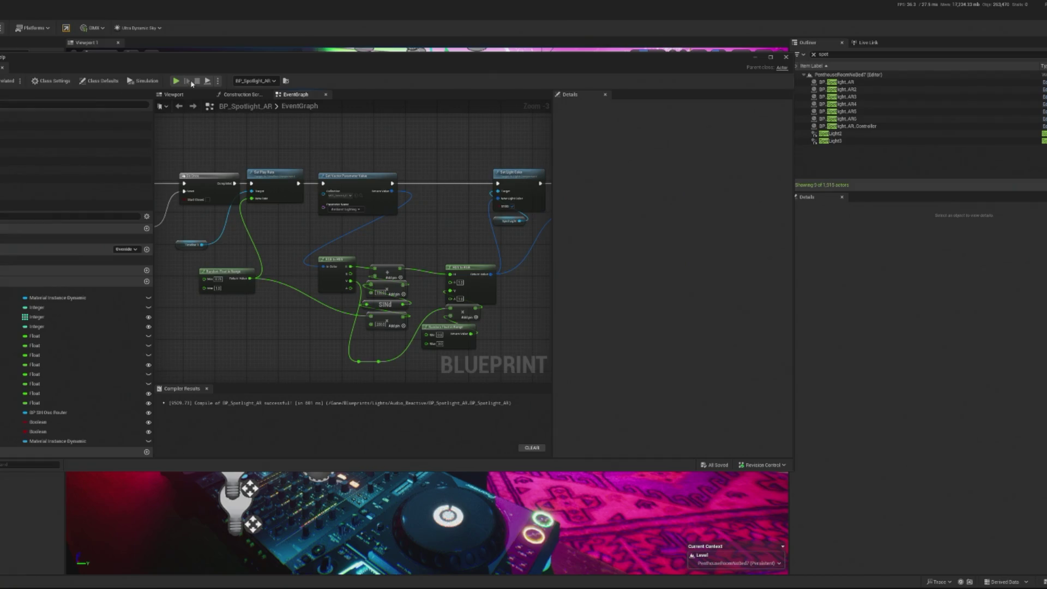
{"action": "key", "text": "alt+p"}
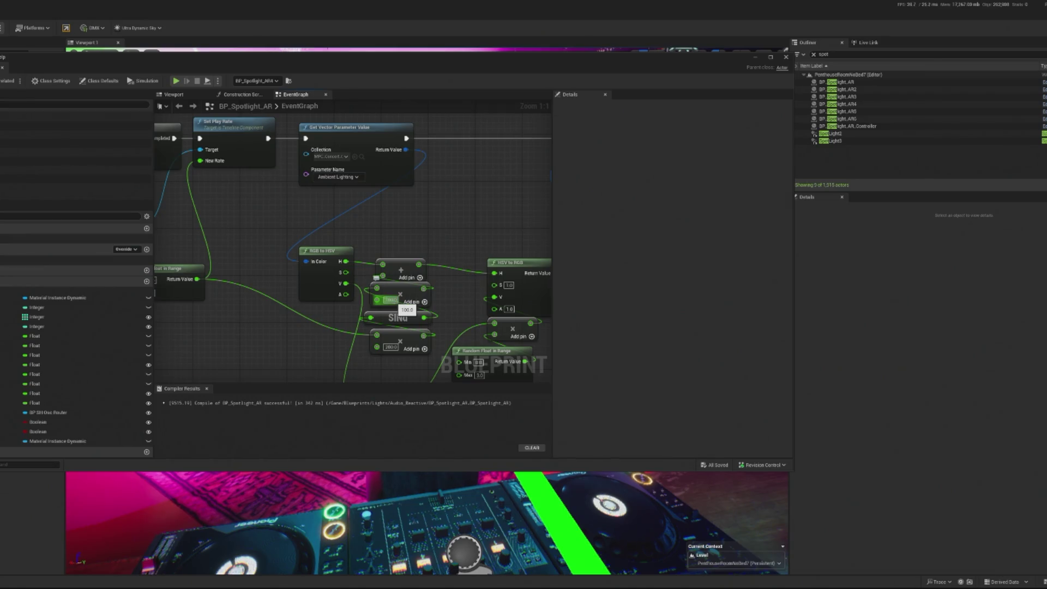
Step: Set the multiplier to 50, compile and save with F7, and simulate the level
{"action": "left_click", "coordinate": [389, 300]}
{"action": "type", "text": "50"}
{"action": "key", "text": "Return"}
{"action": "key", "text": "F7"}
{"action": "key", "text": "alt+s"}
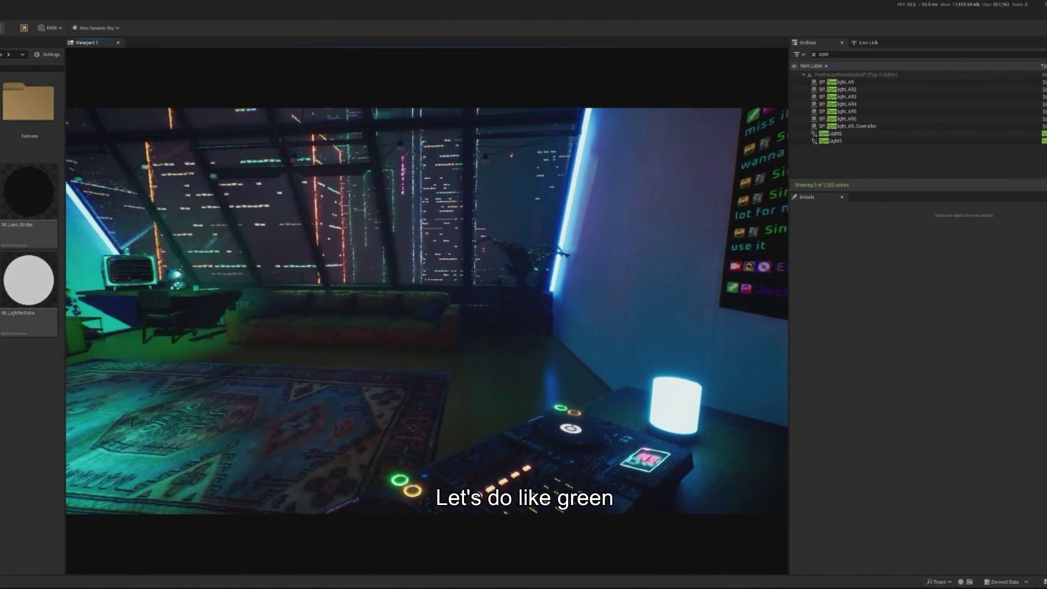
Step: Focus the running game and filter the Outliner to 'crowd'
{"action": "left_click", "coordinate": [305, 266]}
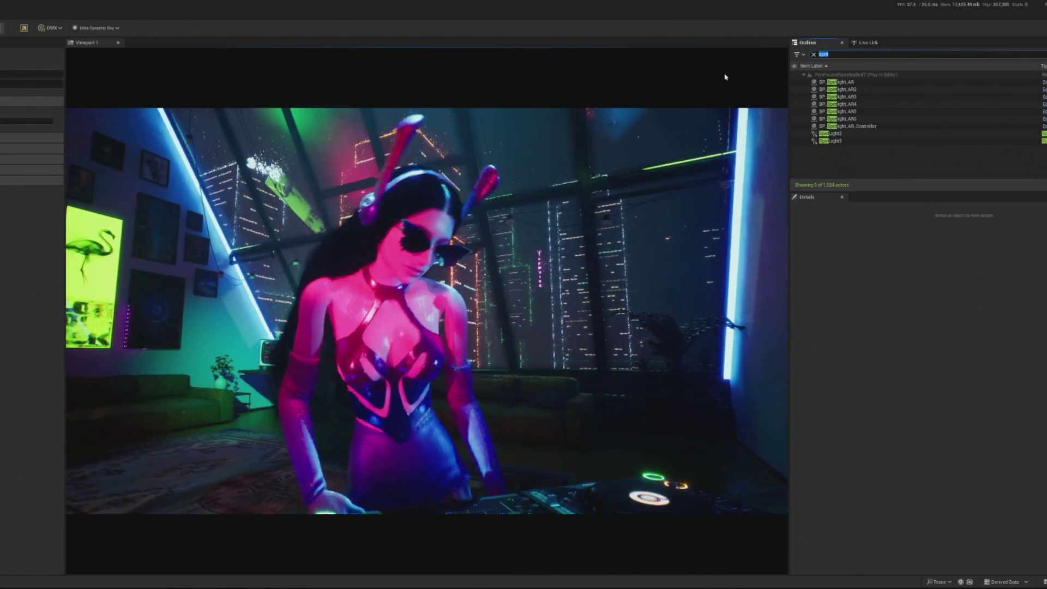
{"action": "type", "text": "crowd"}
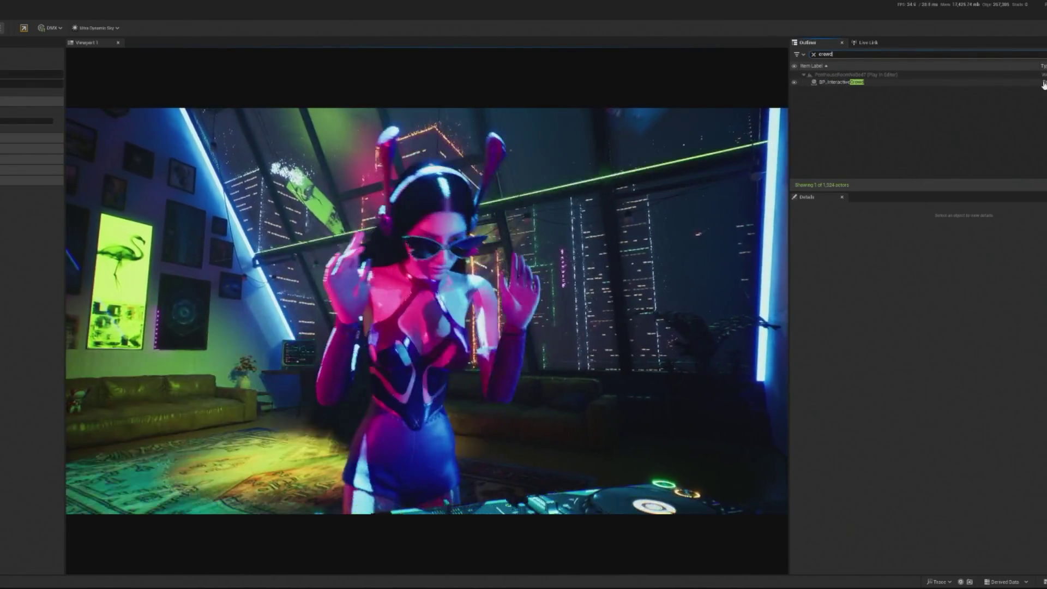
Step: Select BP_InteractiveCrowd and spawn three debug dancers from its Details panel
{"action": "left_click", "coordinate": [1043, 82]}
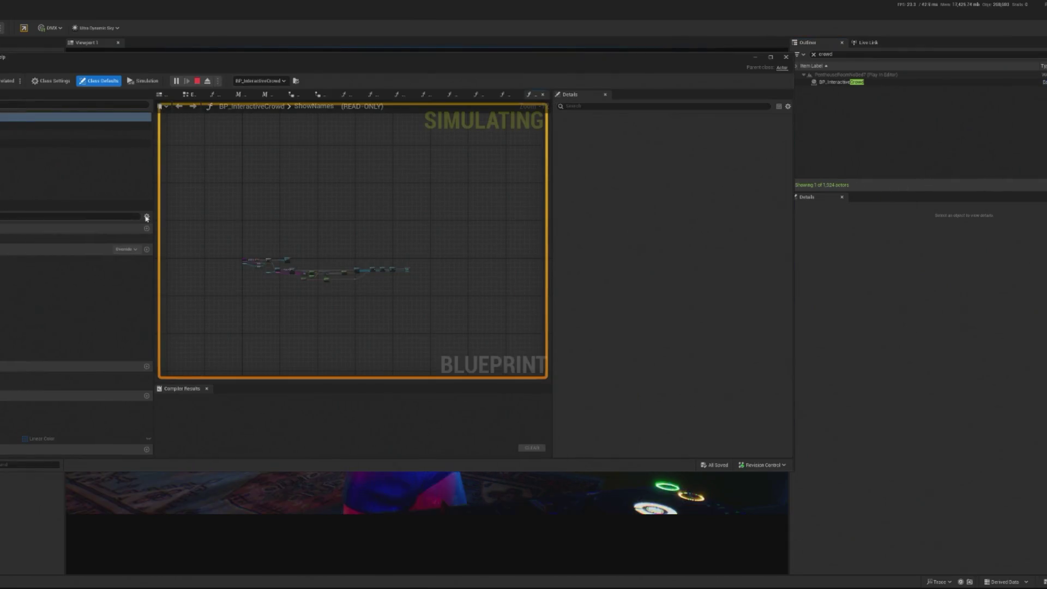
{"action": "left_click", "coordinate": [783, 58]}
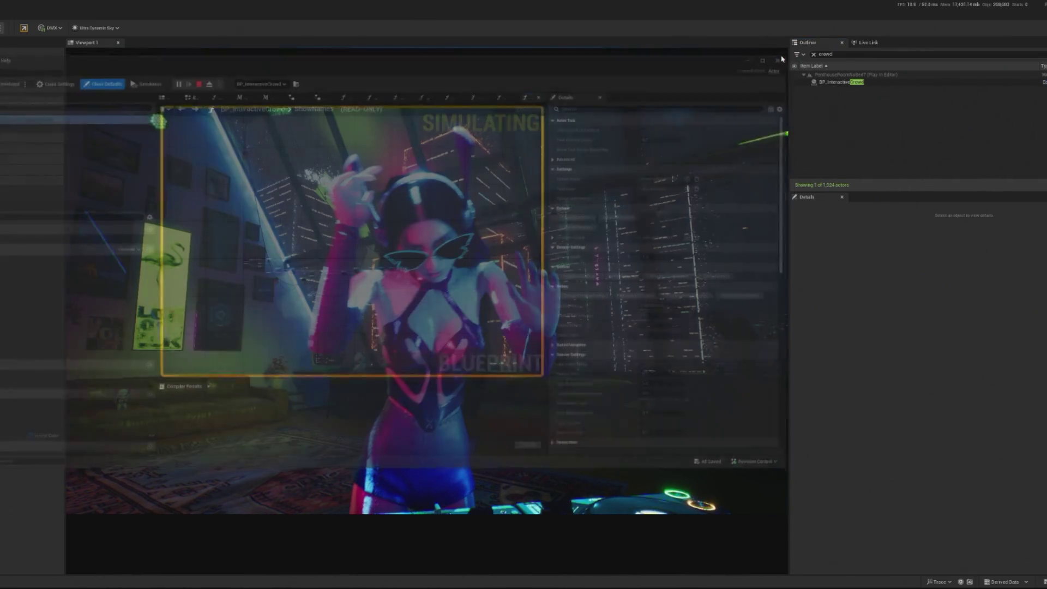
{"action": "left_click", "coordinate": [921, 81]}
{"action": "scroll", "coordinate": [932, 338], "scroll_direction": "down", "scroll_amount": 5}
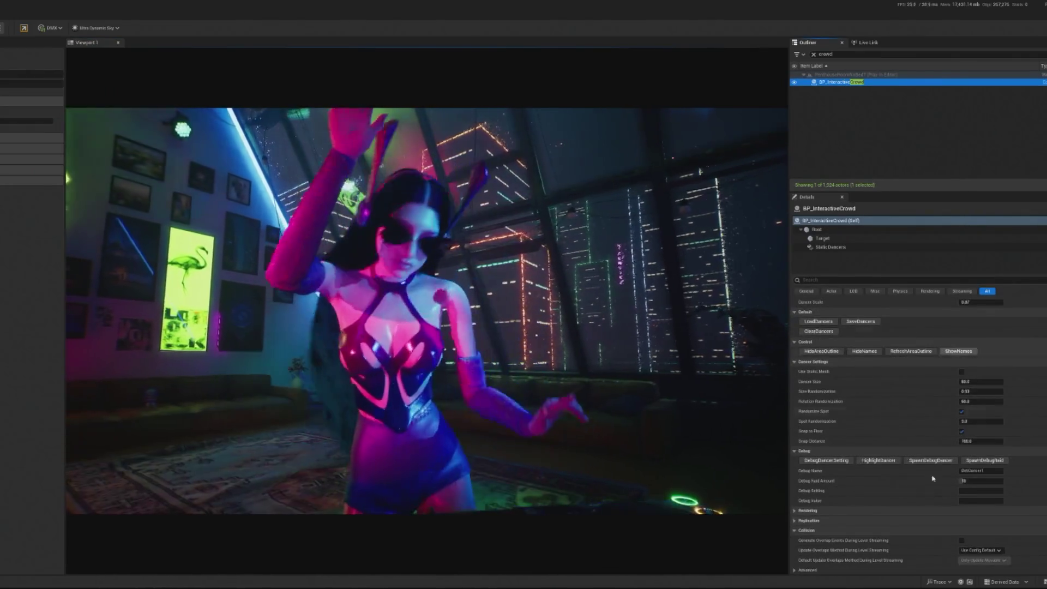
{"action": "left_click", "coordinate": [926, 461]}
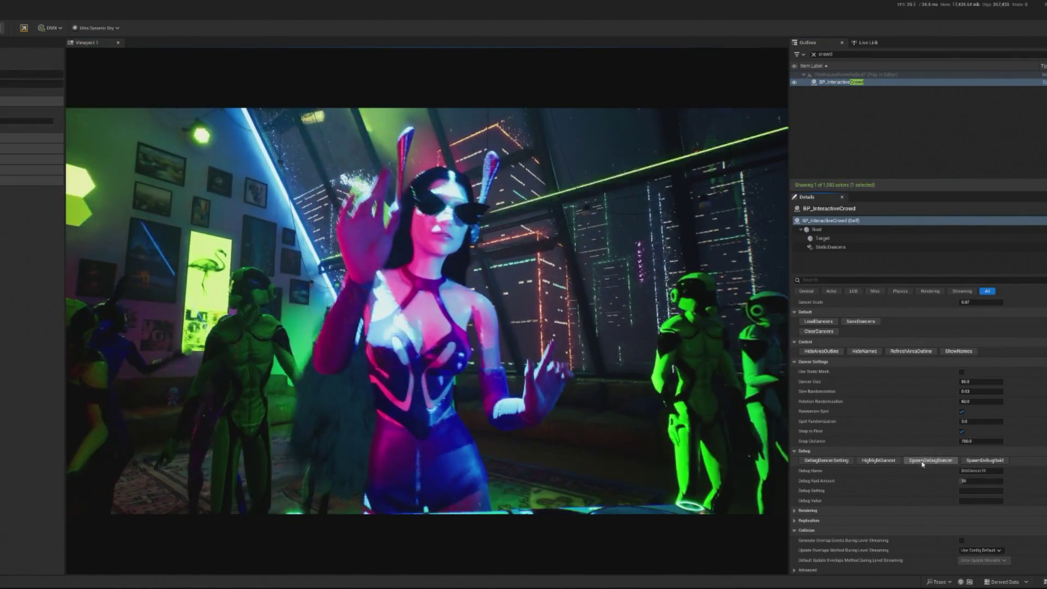
{"action": "left_click", "coordinate": [921, 461]}
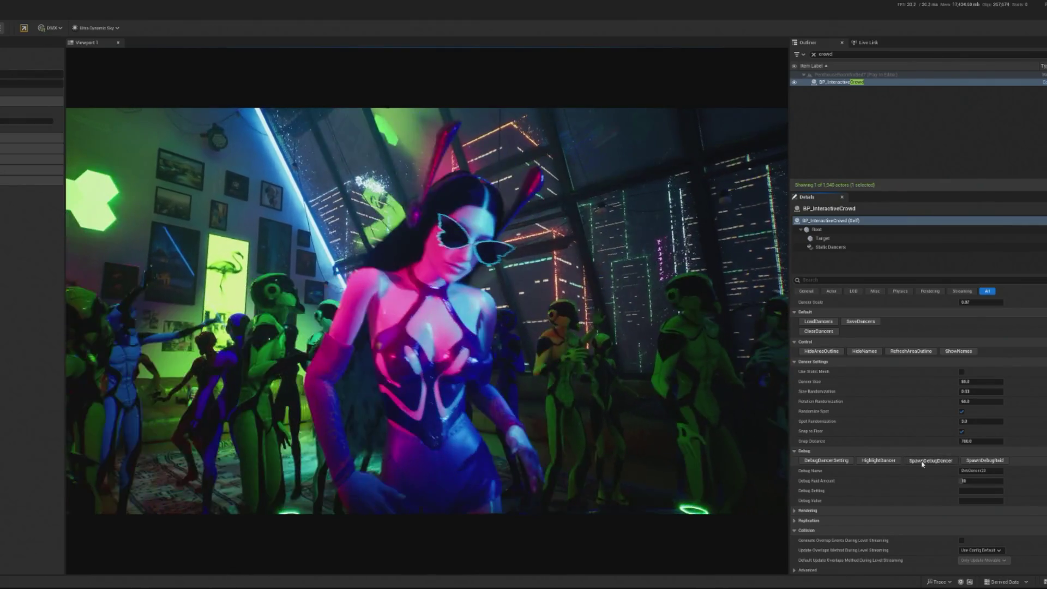
{"action": "left_click", "coordinate": [921, 463]}
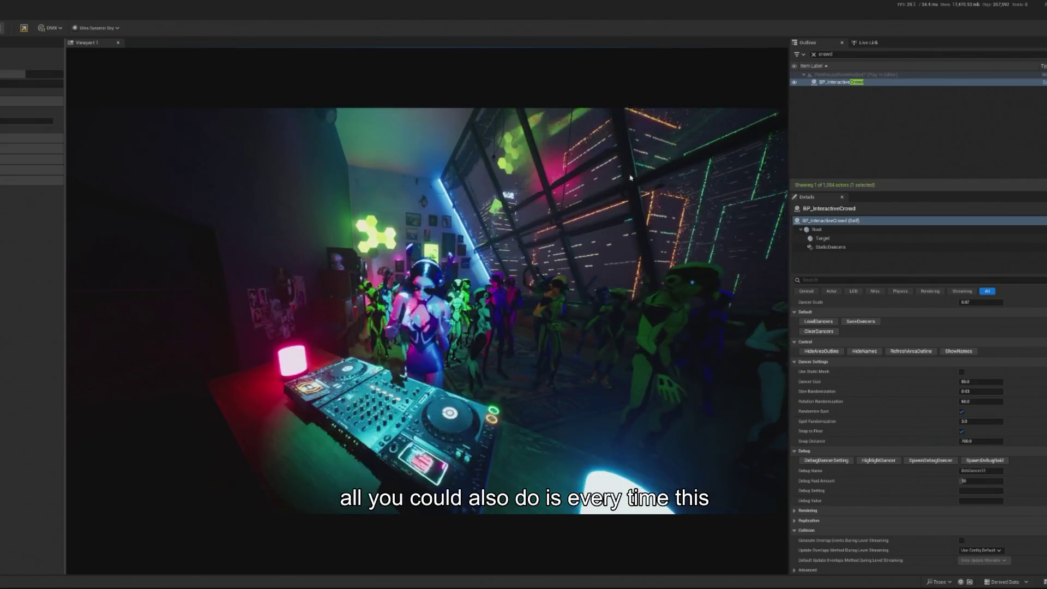
Step: Stop the play session and select the BP_Light_Cylinder2 light tube
{"action": "key", "text": "Escape"}
{"action": "mouse_move", "coordinate": [478, 298]}
{"action": "left_mouse_down"}
{"action": "mouse_move", "coordinate": [382, 197]}
{"action": "mouse_move", "coordinate": [415, 229]}
{"action": "left_mouse_up"}
{"action": "left_click", "coordinate": [627, 403]}
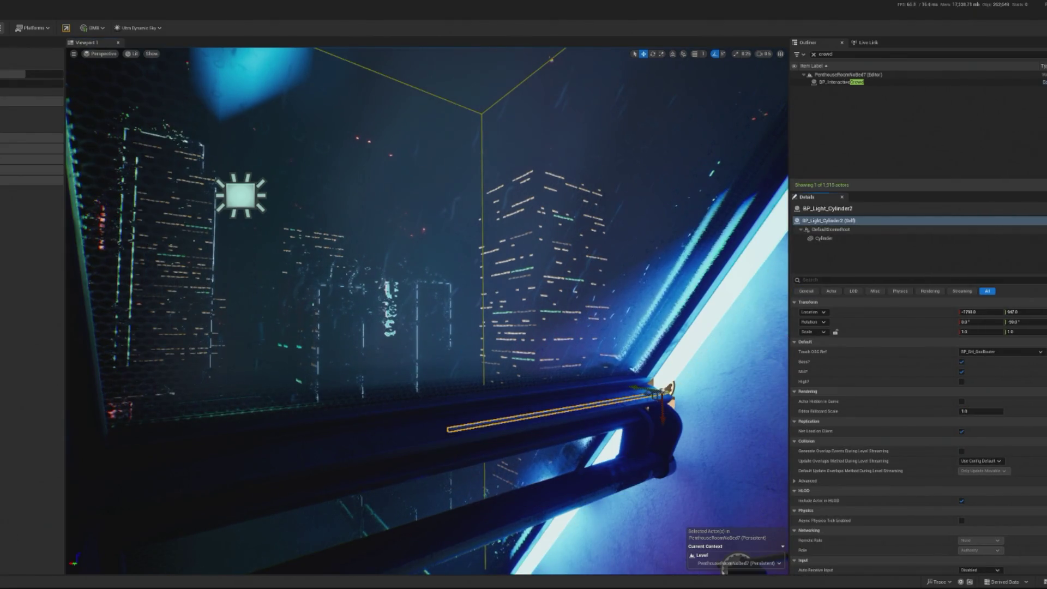
Step: Open BP_Light_Cylinder2's Blueprint with Ctrl+E for editing
{"action": "key", "text": "ctrl+e"}
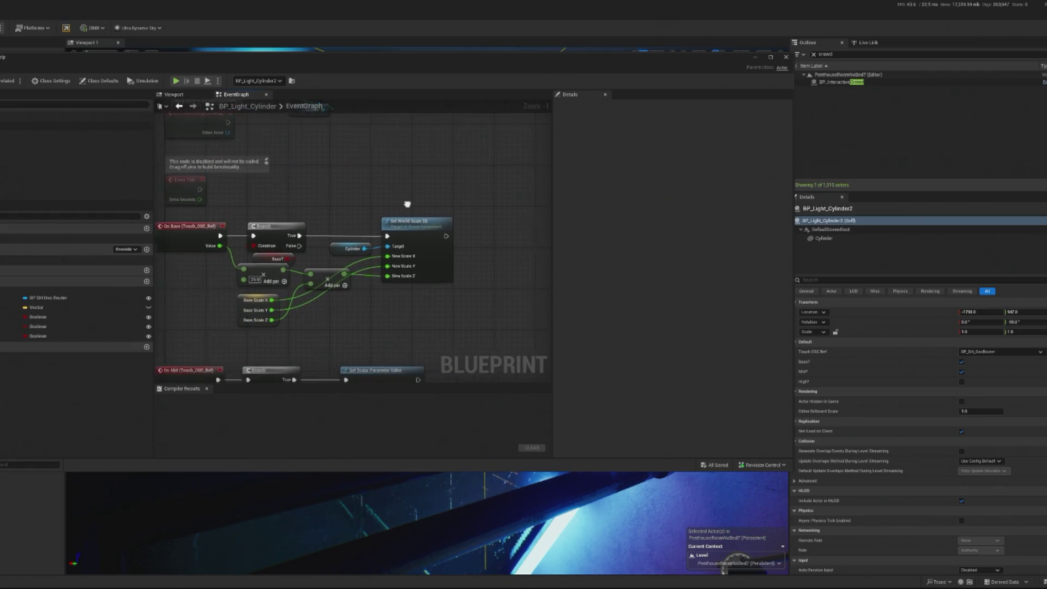
Step: Add a Get Vector Parameter Value node to the graph
{"action": "right_click", "coordinate": [350, 324]}
{"action": "type", "text": "get"}
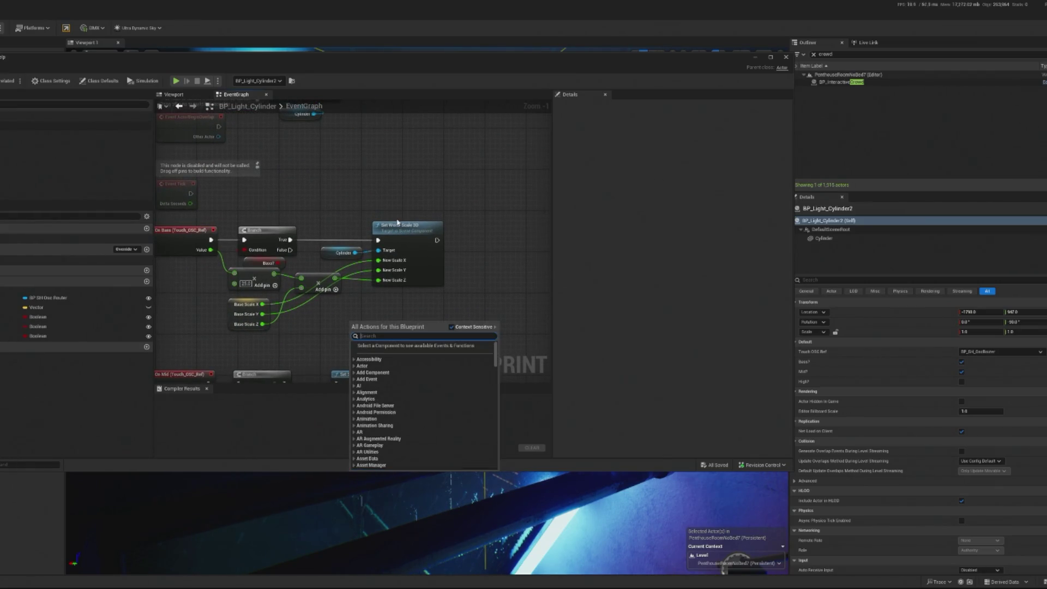
{"action": "type", "text": " vectp"}
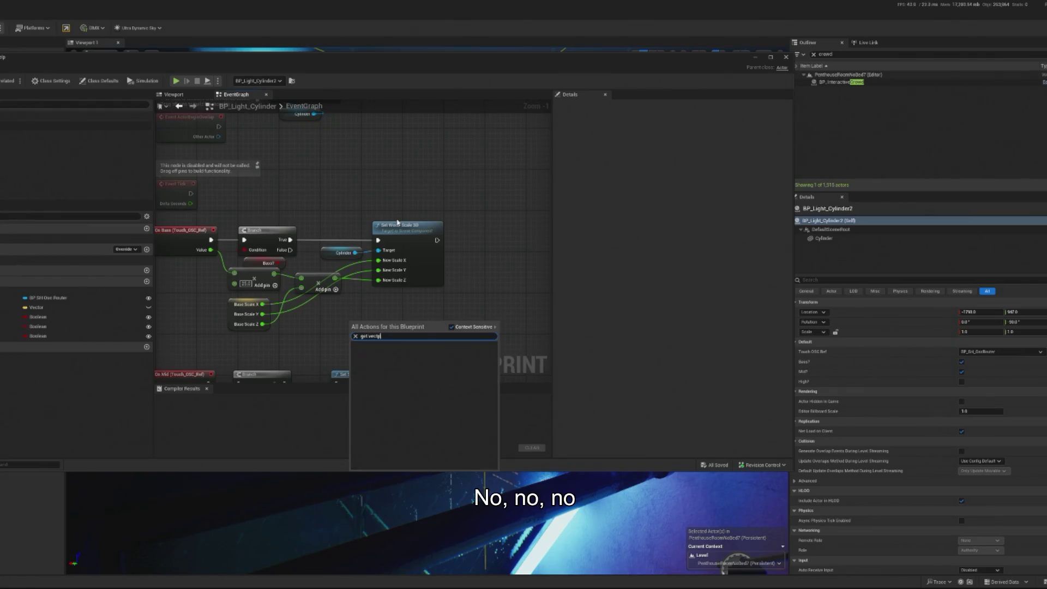
{"action": "key", "text": "BackSpace"}
{"action": "type", "text": "or"}
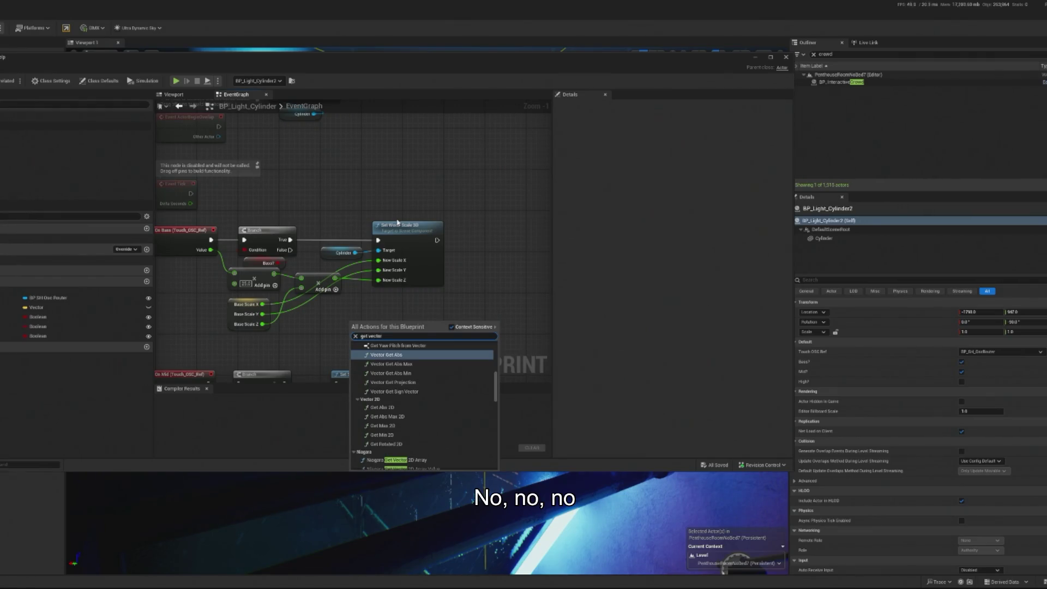
{"action": "type", "text": " pa"}
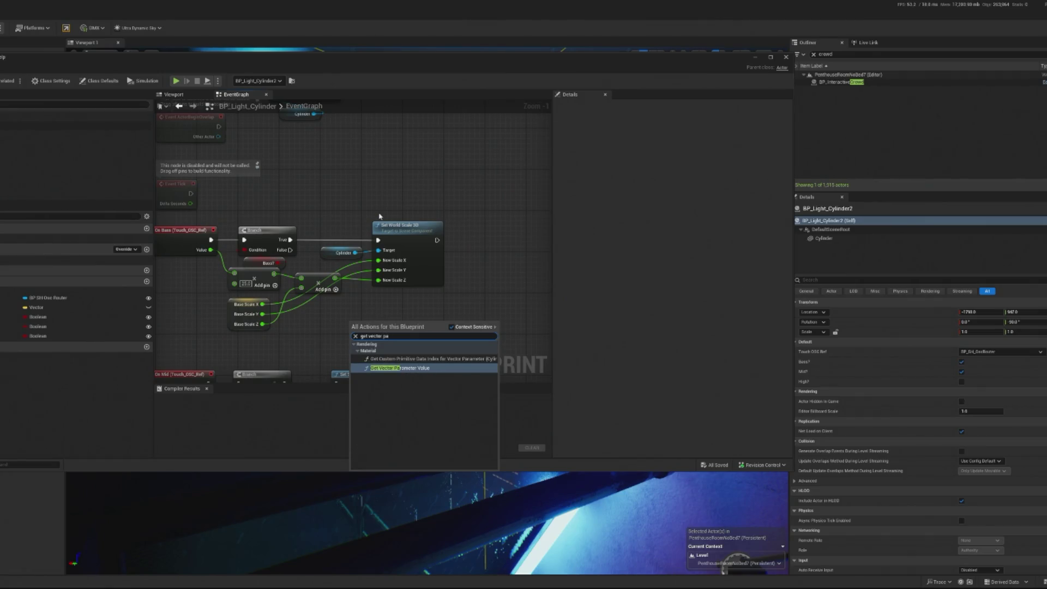
{"action": "left_click", "coordinate": [413, 368]}
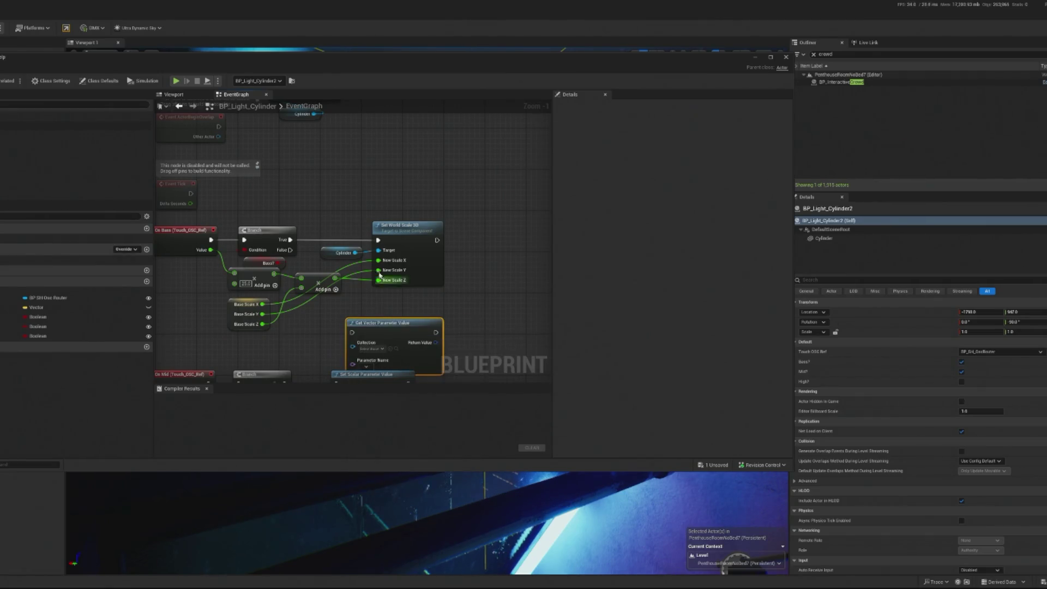
Step: Place it after Set World Scale 3D, reading MPC_Concert's Ambient Lighting parameter
{"action": "mouse_move", "coordinate": [402, 318]}
{"action": "left_mouse_down"}
{"action": "mouse_move", "coordinate": [386, 302]}
{"action": "mouse_move", "coordinate": [391, 310]}
{"action": "left_mouse_up"}
{"action": "left_click_drag", "start_coordinate": [384, 229], "coordinate": [461, 229]}
{"action": "left_click_drag", "start_coordinate": [400, 274], "coordinate": [377, 268]}
{"action": "left_click_drag", "start_coordinate": [430, 216], "coordinate": [362, 215]}
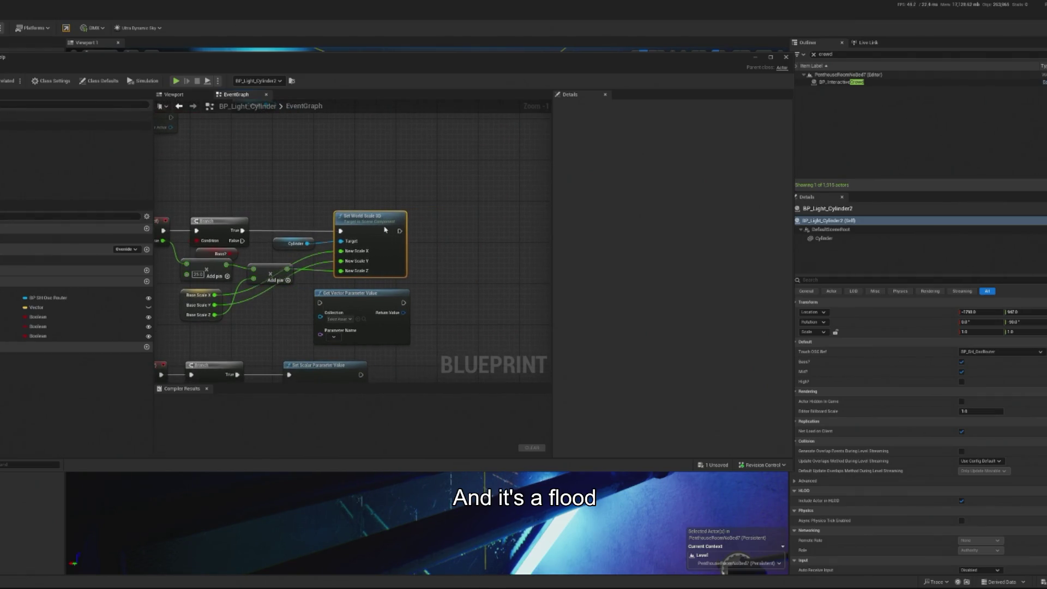
{"action": "mouse_move", "coordinate": [378, 295]}
{"action": "left_mouse_down"}
{"action": "mouse_move", "coordinate": [481, 248]}
{"action": "mouse_move", "coordinate": [476, 267]}
{"action": "mouse_move", "coordinate": [491, 225]}
{"action": "left_mouse_up"}
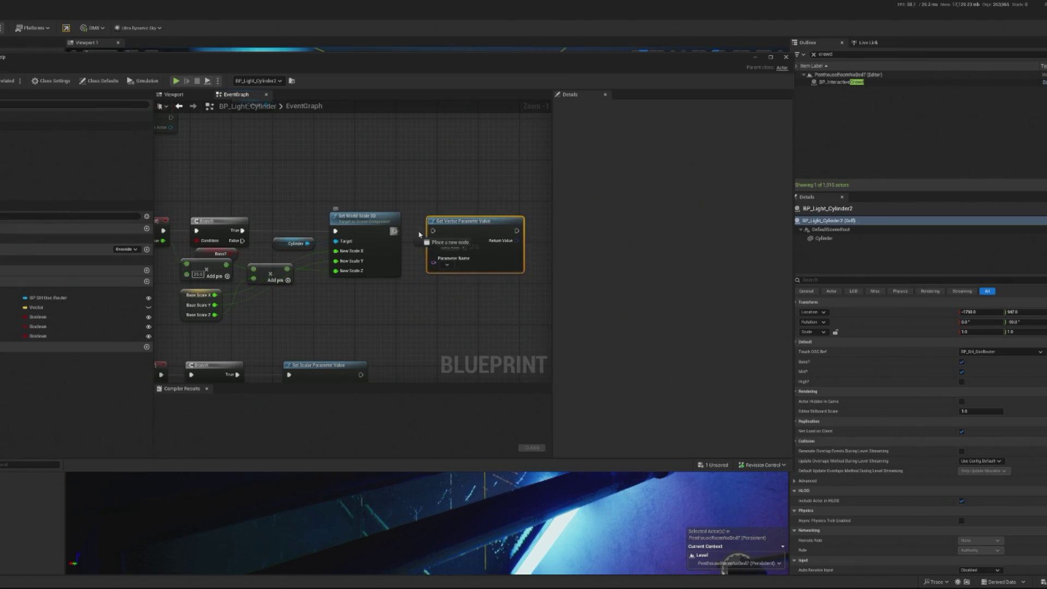
{"action": "scroll", "coordinate": [398, 248], "scroll_direction": "up", "scroll_amount": 1}
{"action": "left_click", "coordinate": [397, 248]}
{"action": "type", "text": "conc"}
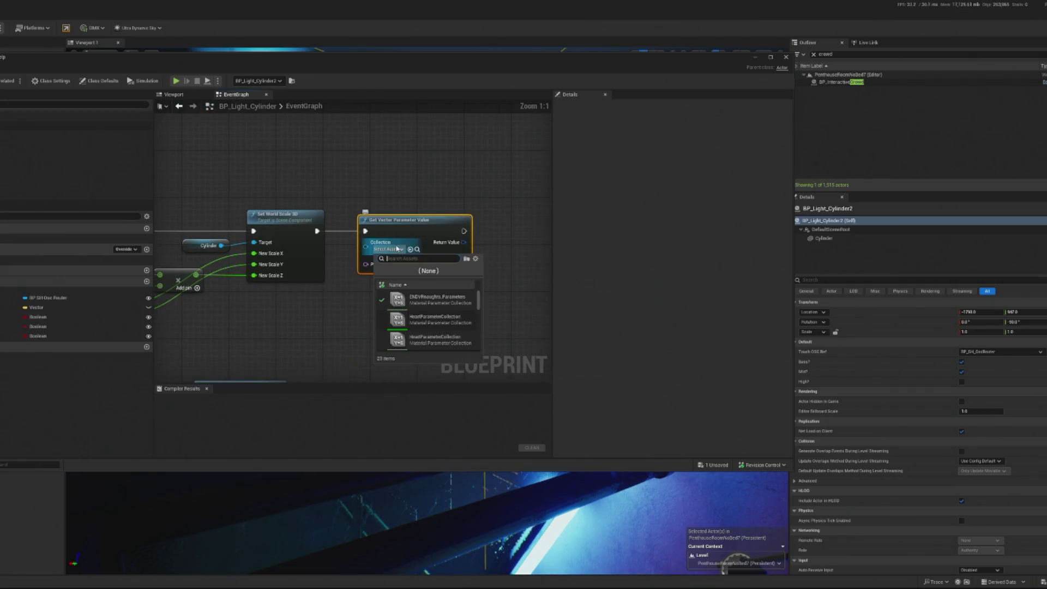
{"action": "left_click", "coordinate": [433, 299]}
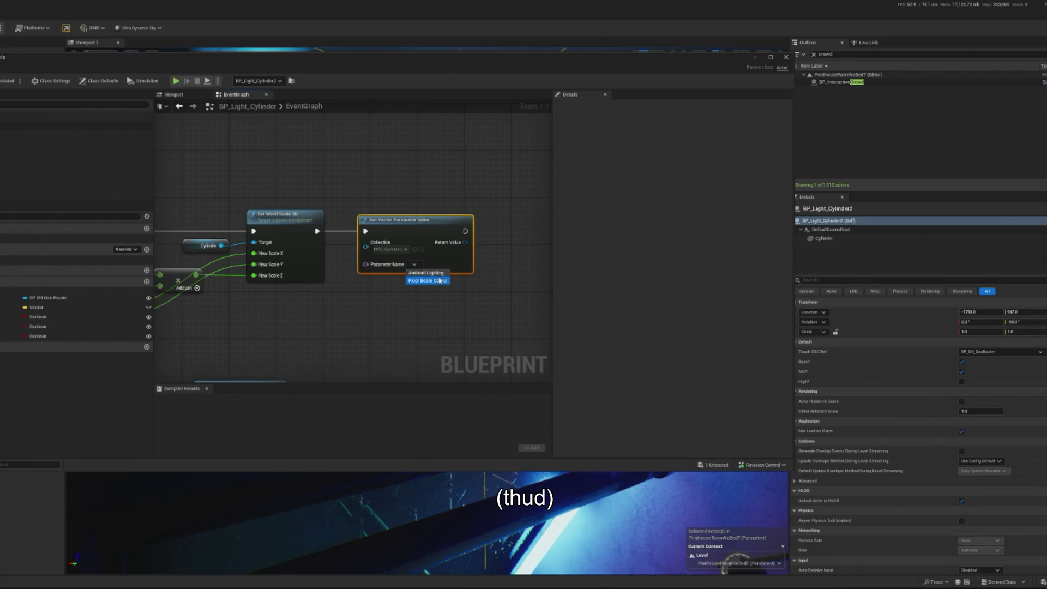
{"action": "left_click", "coordinate": [425, 272]}
{"action": "type", "text": "ad"}
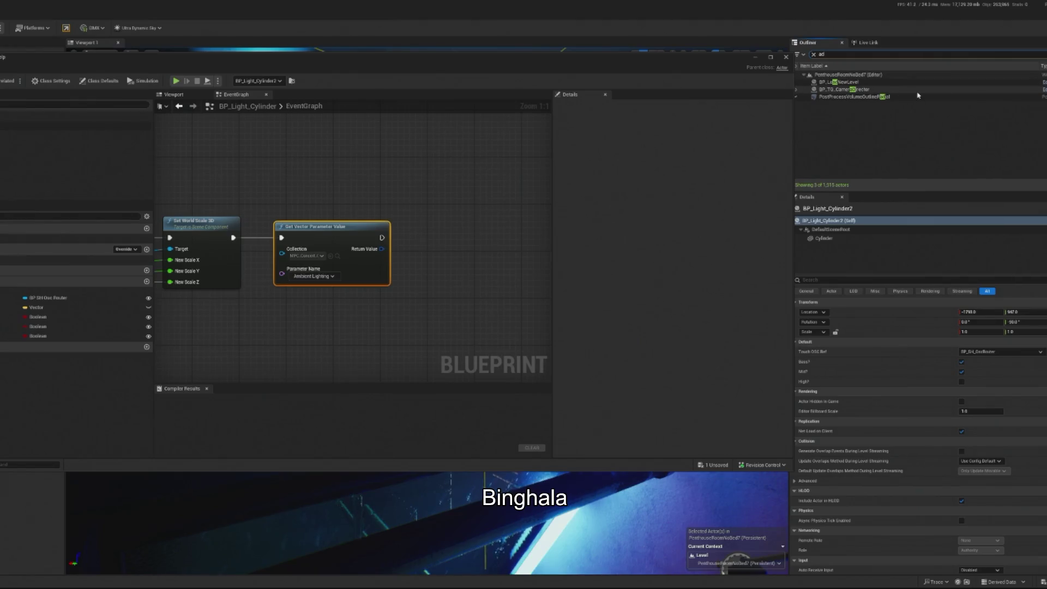
Step: Filter the Outliner to 'spot'
{"action": "type", "text": "r"}
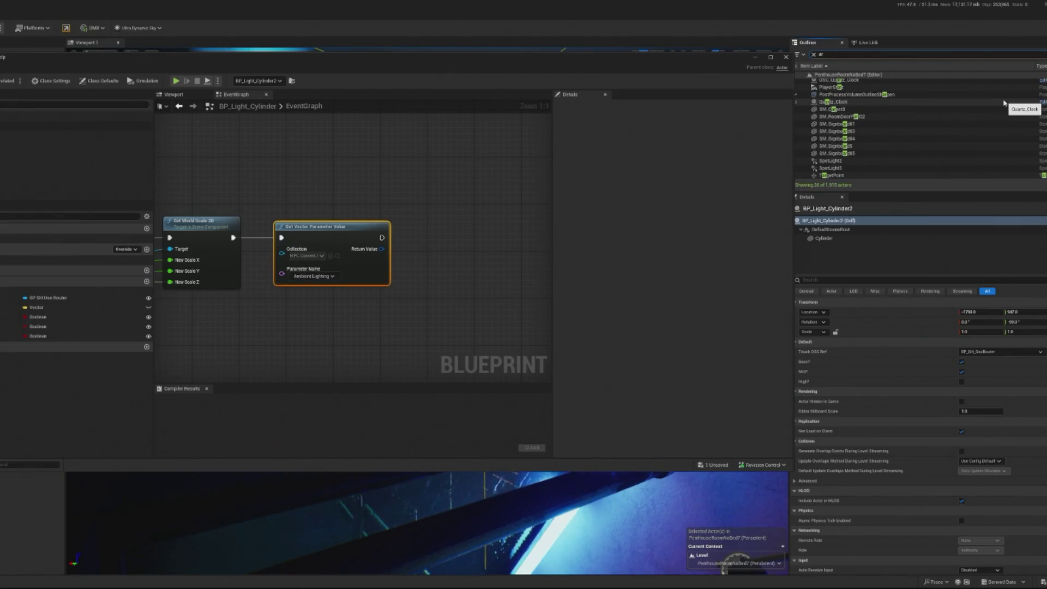
{"action": "key", "text": "BackSpace"}
{"action": "key", "text": "BackSpace"}
{"action": "type", "text": "spot"}
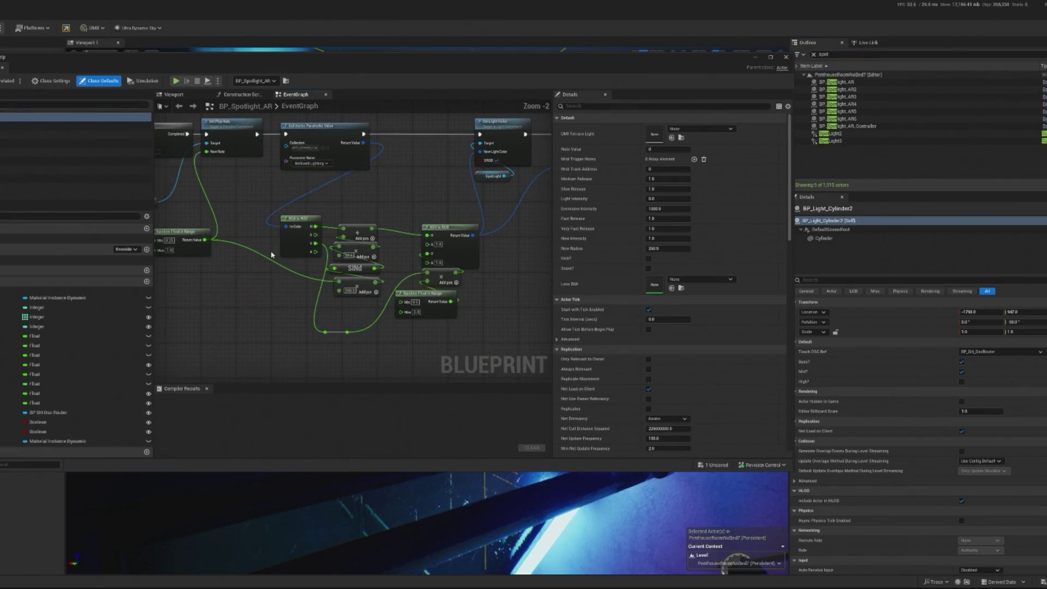
Step: Select BP_Spotlight_AR's RGB to HSV, SINd, Add, HSV to RGB and Random Float nodes
{"action": "mouse_move", "coordinate": [352, 270]}
{"action": "left_mouse_down"}
{"action": "mouse_move", "coordinate": [297, 203]}
{"action": "mouse_move", "coordinate": [213, 206]}
{"action": "left_mouse_up"}
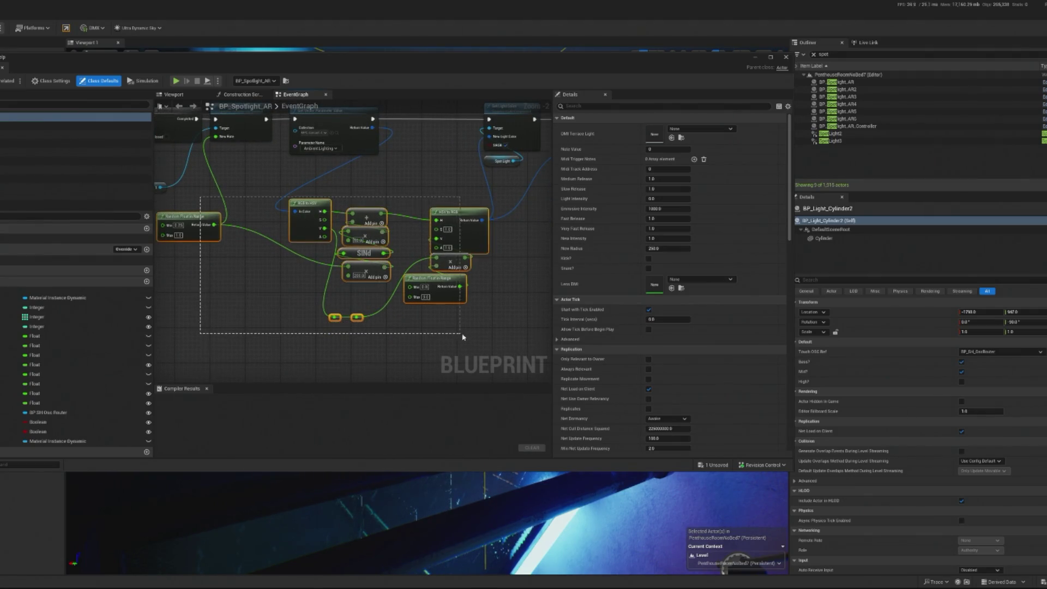
{"action": "left_click_drag", "start_coordinate": [462, 337], "coordinate": [457, 329]}
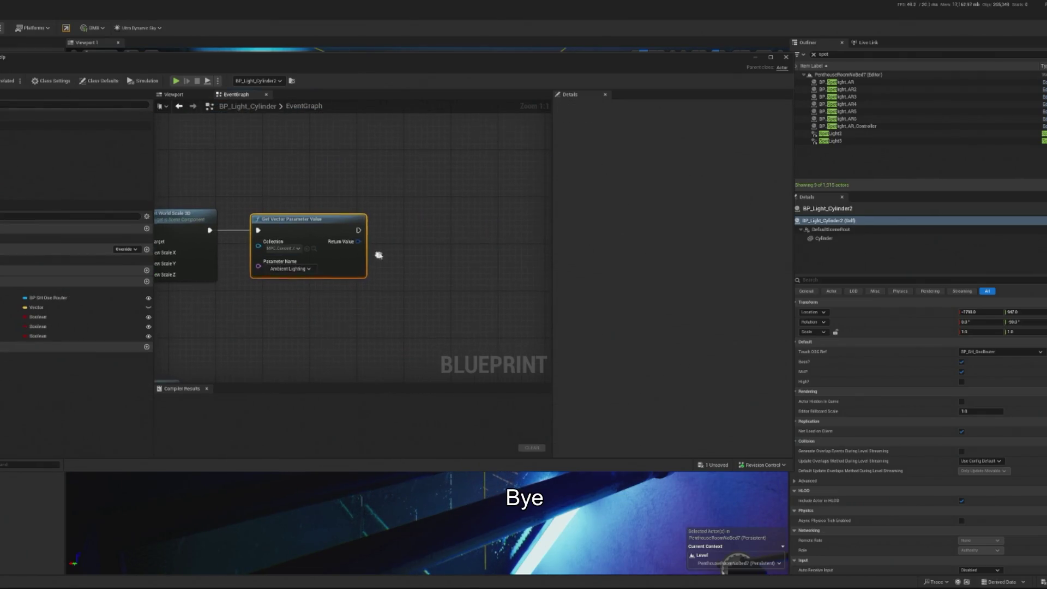
Step: Center the pasted hue-shift nodes in the graph and reposition the Random Float in Range node
{"action": "scroll", "coordinate": [408, 294], "scroll_direction": "down", "scroll_amount": 3}
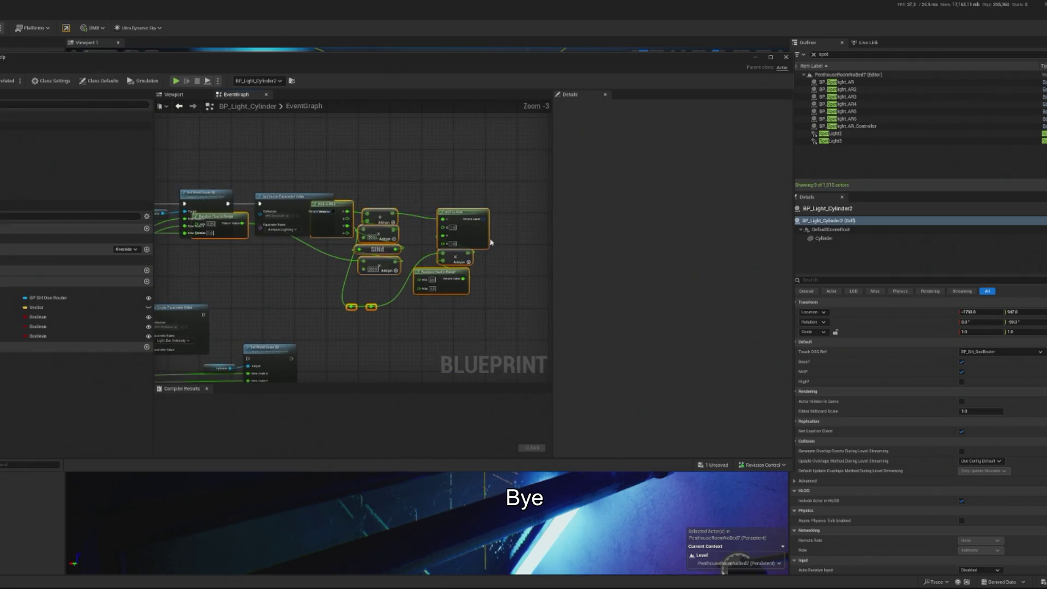
{"action": "left_click_drag", "start_coordinate": [347, 296], "coordinate": [385, 291]}
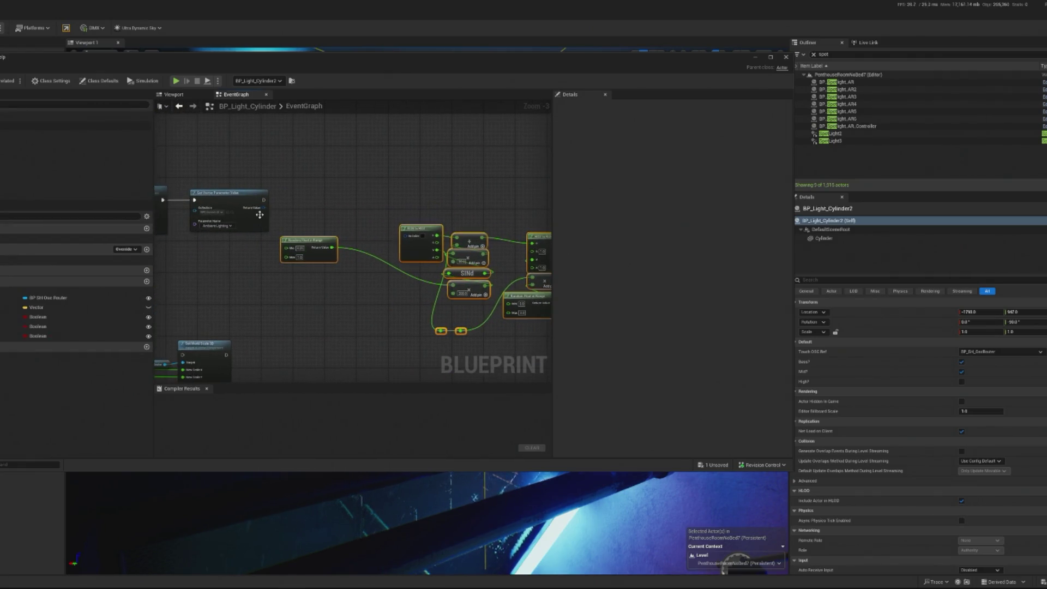
{"action": "scroll", "coordinate": [261, 217], "scroll_direction": "up", "scroll_amount": 2}
{"action": "mouse_move", "coordinate": [360, 249]}
{"action": "left_mouse_down"}
{"action": "mouse_move", "coordinate": [358, 281]}
{"action": "mouse_move", "coordinate": [348, 258]}
{"action": "mouse_move", "coordinate": [284, 234]}
{"action": "left_mouse_up"}
{"action": "left_click_drag", "start_coordinate": [381, 271], "coordinate": [406, 288]}
{"action": "scroll", "coordinate": [406, 288], "scroll_direction": "down", "scroll_amount": 3}
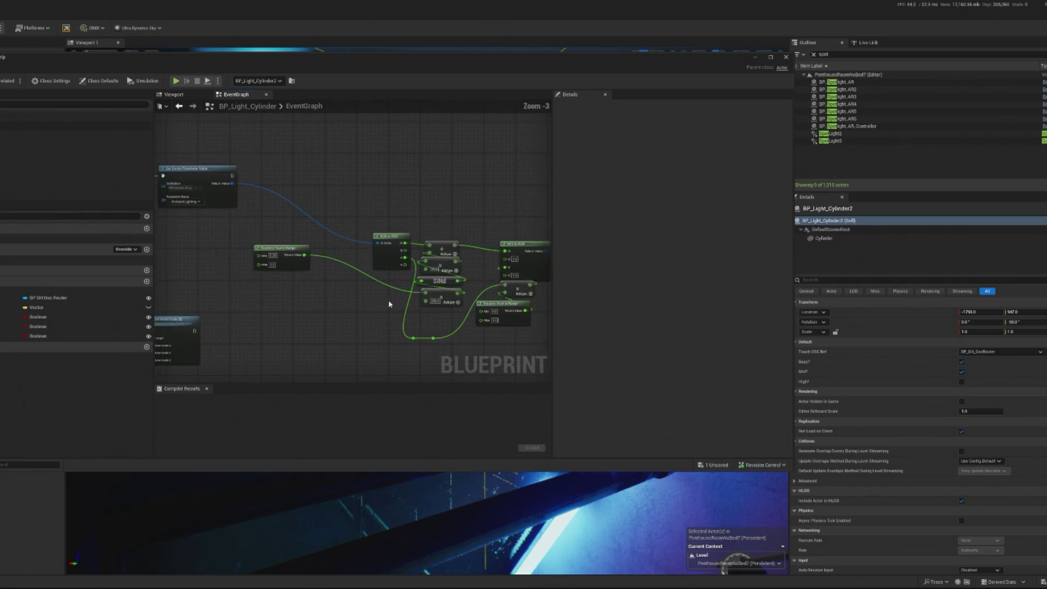
{"action": "left_click_drag", "start_coordinate": [314, 259], "coordinate": [350, 297]}
Step: Move the hue-shift node group beside Get Vector Parameter Value and tidy the layout
{"action": "scroll", "coordinate": [416, 249], "scroll_direction": "down", "scroll_amount": 1}
{"action": "left_click_drag", "start_coordinate": [406, 241], "coordinate": [493, 300]}
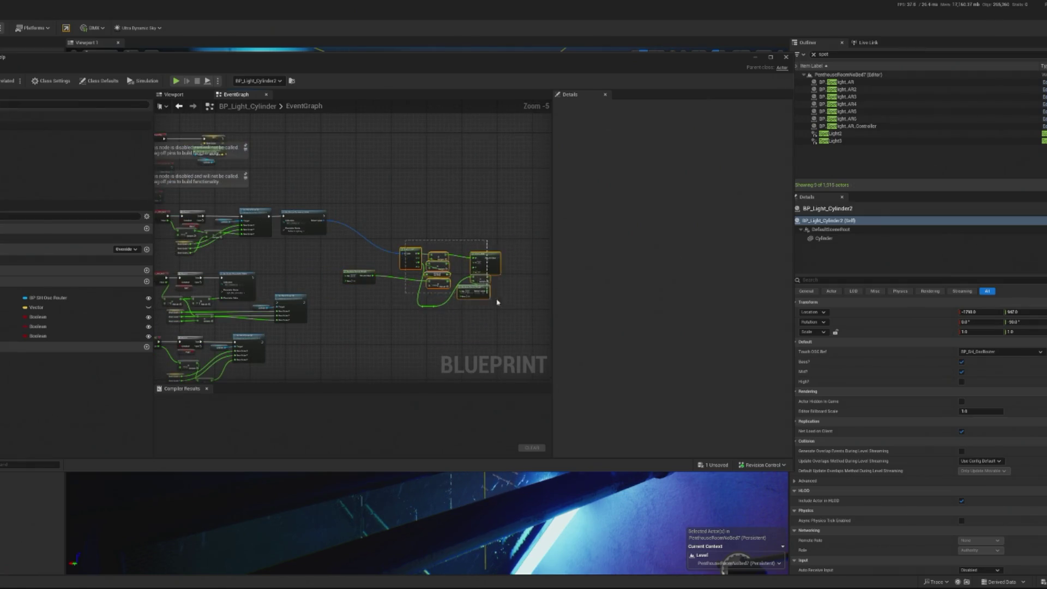
{"action": "left_click_drag", "start_coordinate": [487, 262], "coordinate": [438, 237]}
{"action": "scroll", "coordinate": [382, 245], "scroll_direction": "up", "scroll_amount": 5}
{"action": "left_click", "coordinate": [421, 299]}
{"action": "left_click_drag", "start_coordinate": [335, 308], "coordinate": [344, 316]}
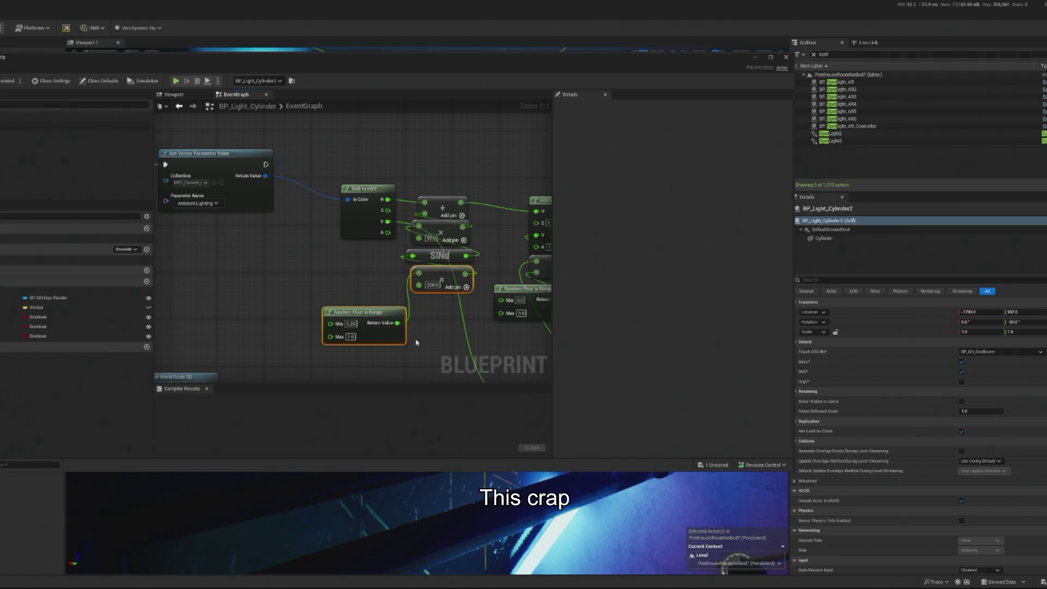
{"action": "left_click", "coordinate": [416, 342]}
{"action": "scroll", "coordinate": [431, 290], "scroll_direction": "down", "scroll_amount": 1}
{"action": "scroll", "coordinate": [309, 262], "scroll_direction": "down", "scroll_amount": 2}
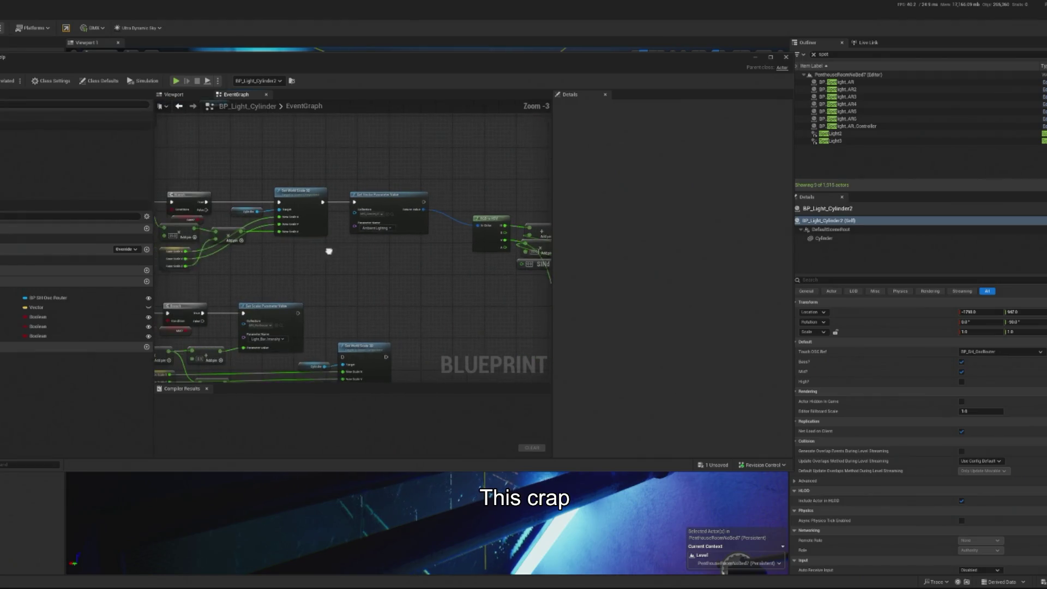
{"action": "left_click_drag", "start_coordinate": [210, 230], "coordinate": [229, 231]}
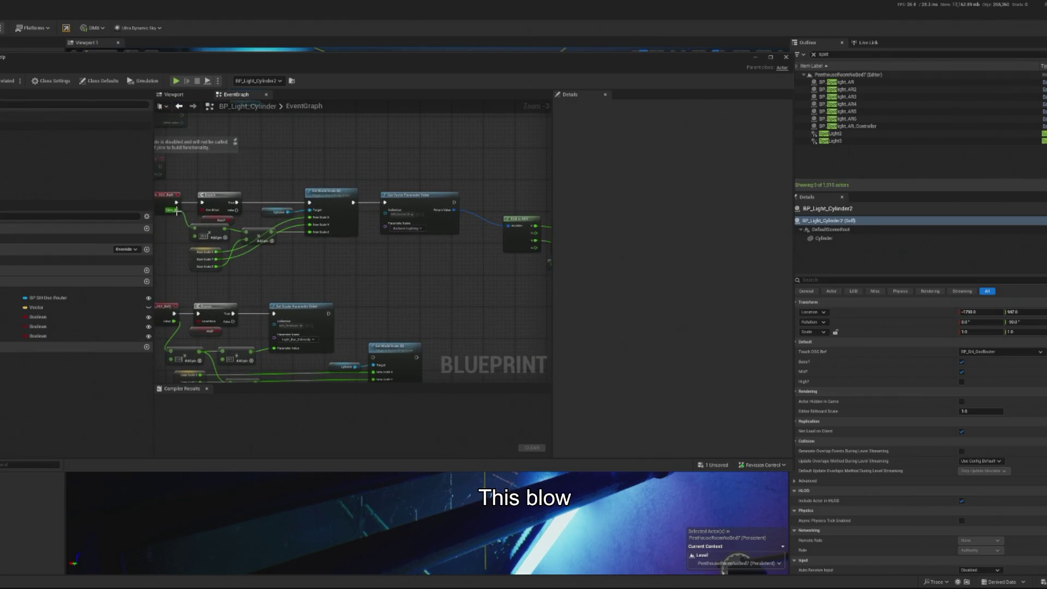
{"action": "scroll", "coordinate": [203, 228], "scroll_direction": "up", "scroll_amount": 2}
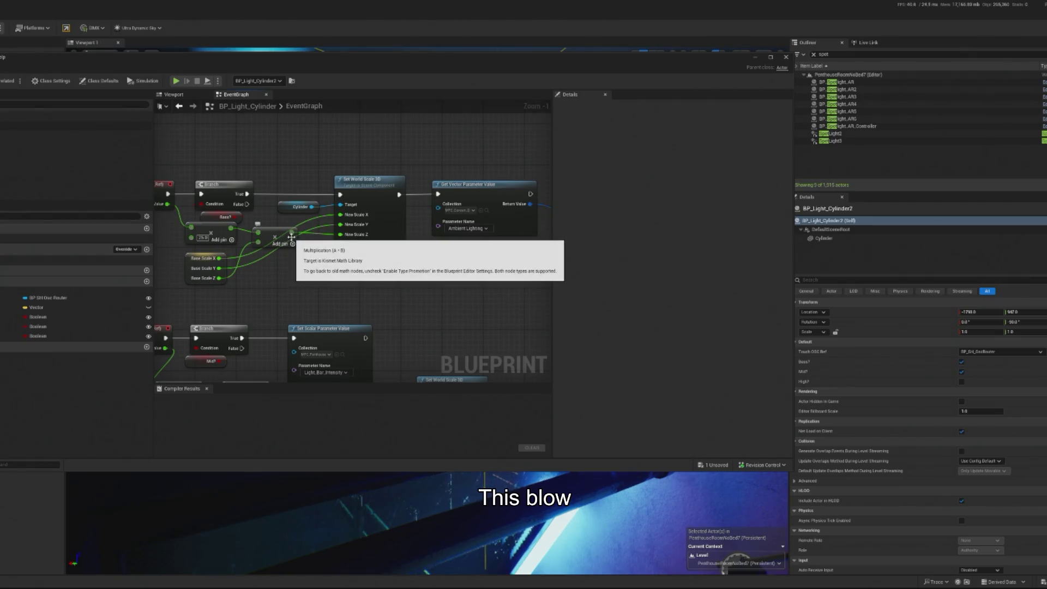
{"action": "mouse_move", "coordinate": [292, 233]}
{"action": "left_mouse_down"}
{"action": "mouse_move", "coordinate": [351, 267]}
{"action": "mouse_move", "coordinate": [325, 256]}
{"action": "left_mouse_up"}
{"action": "mouse_move", "coordinate": [167, 202]}
{"action": "left_mouse_down"}
{"action": "mouse_move", "coordinate": [218, 234]}
{"action": "mouse_move", "coordinate": [177, 238]}
{"action": "left_mouse_up"}
{"action": "mouse_move", "coordinate": [176, 298]}
{"action": "left_mouse_down"}
{"action": "mouse_move", "coordinate": [519, 313]}
{"action": "mouse_move", "coordinate": [519, 299]}
{"action": "mouse_move", "coordinate": [202, 282]}
{"action": "mouse_move", "coordinate": [273, 290]}
{"action": "left_mouse_up"}
{"action": "type", "text": "rer"}
{"action": "key", "text": "Return"}
{"action": "left_click_drag", "start_coordinate": [382, 224], "coordinate": [546, 218]}
{"action": "mouse_move", "coordinate": [286, 231]}
{"action": "left_mouse_down"}
{"action": "mouse_move", "coordinate": [270, 241]}
{"action": "mouse_move", "coordinate": [347, 229]}
{"action": "left_mouse_up"}
{"action": "mouse_move", "coordinate": [384, 256]}
{"action": "left_mouse_down"}
{"action": "mouse_move", "coordinate": [435, 262]}
{"action": "mouse_move", "coordinate": [417, 264]}
{"action": "left_mouse_up"}
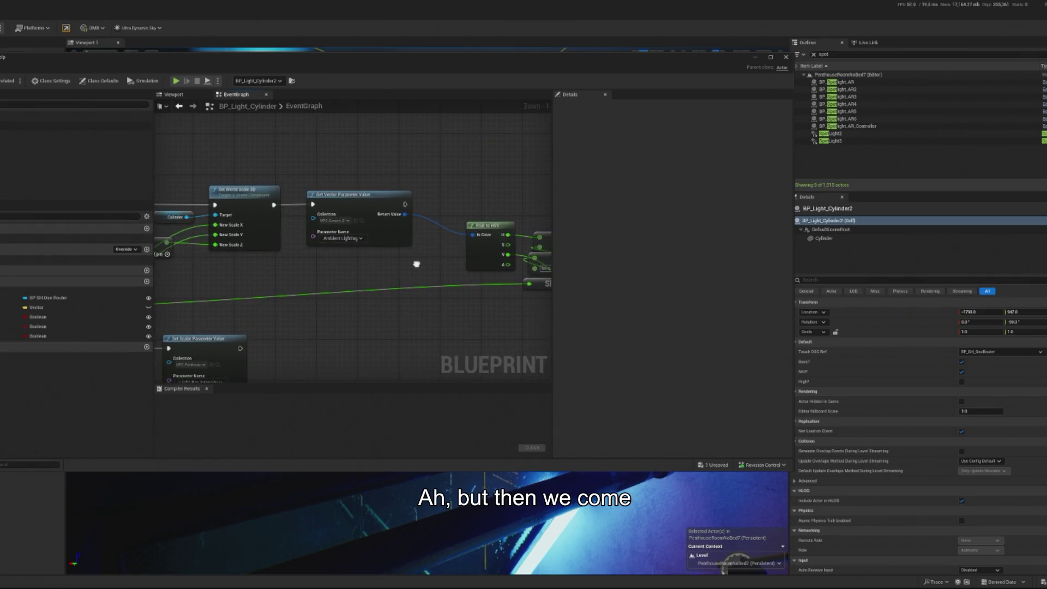
{"action": "scroll", "coordinate": [435, 273], "scroll_direction": "down", "scroll_amount": 2}
{"action": "left_click_drag", "start_coordinate": [346, 284], "coordinate": [333, 281]}
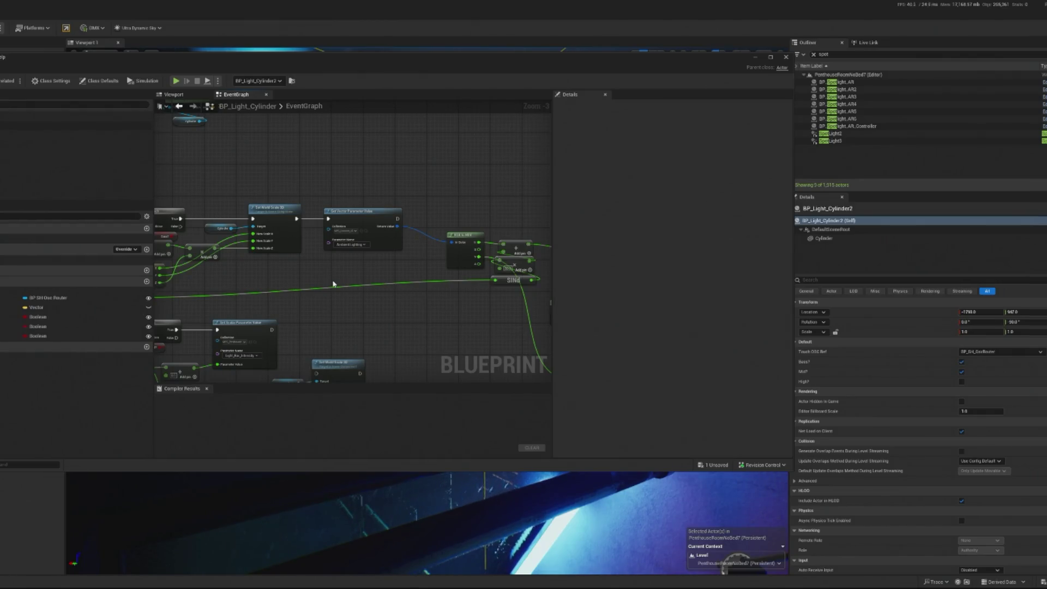
{"action": "mouse_move", "coordinate": [332, 282]}
{"action": "left_mouse_down"}
{"action": "mouse_move", "coordinate": [314, 280]}
{"action": "mouse_move", "coordinate": [327, 294]}
{"action": "left_mouse_up"}
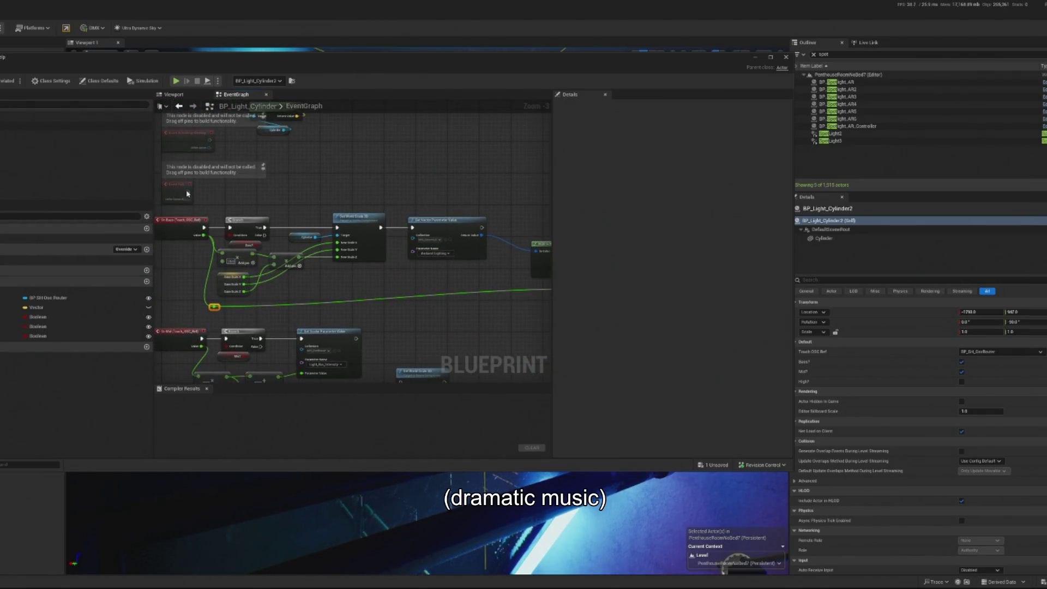
{"action": "mouse_move", "coordinate": [228, 218]}
{"action": "left_mouse_down"}
{"action": "mouse_move", "coordinate": [309, 230]}
{"action": "mouse_move", "coordinate": [294, 209]}
{"action": "left_mouse_up"}
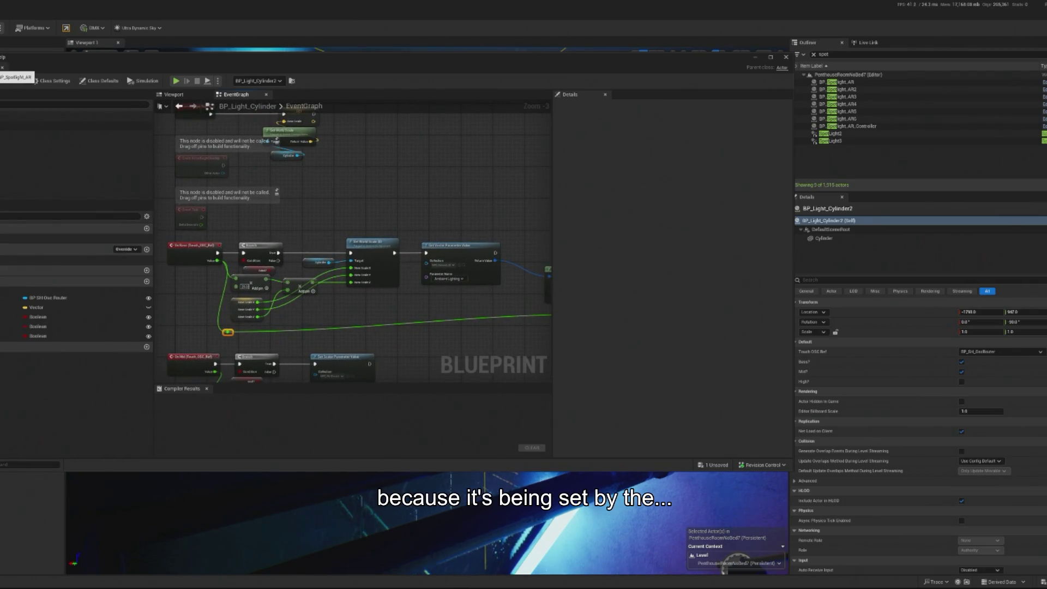
{"action": "left_click", "coordinate": [76, 134]}
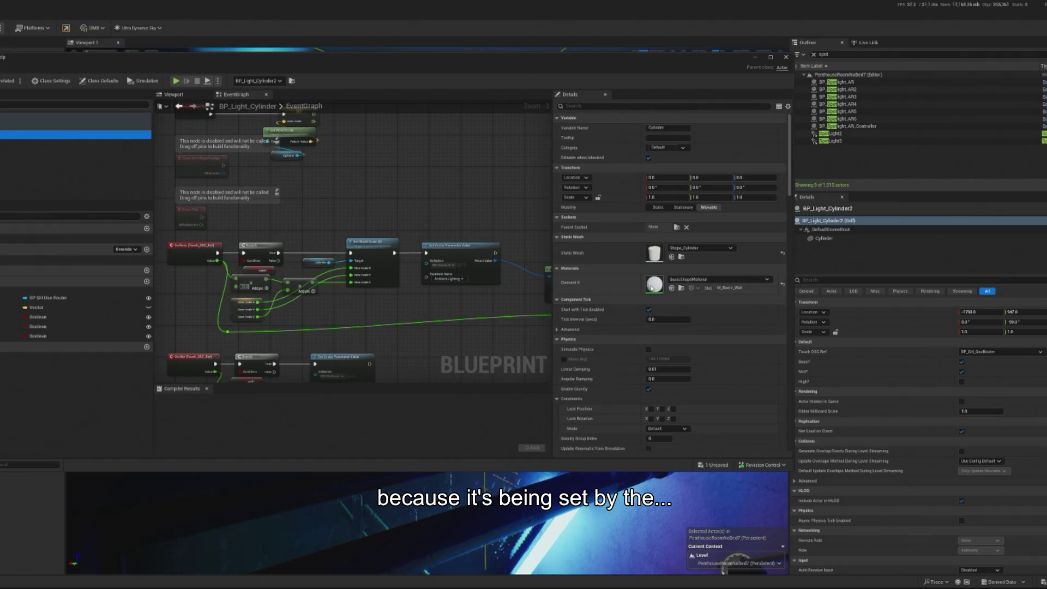
Step: Open the cylinder's assigned material, then pan the event graph to the OSC Branch and BeginPlay nodes
{"action": "double_click", "coordinate": [652, 287]}
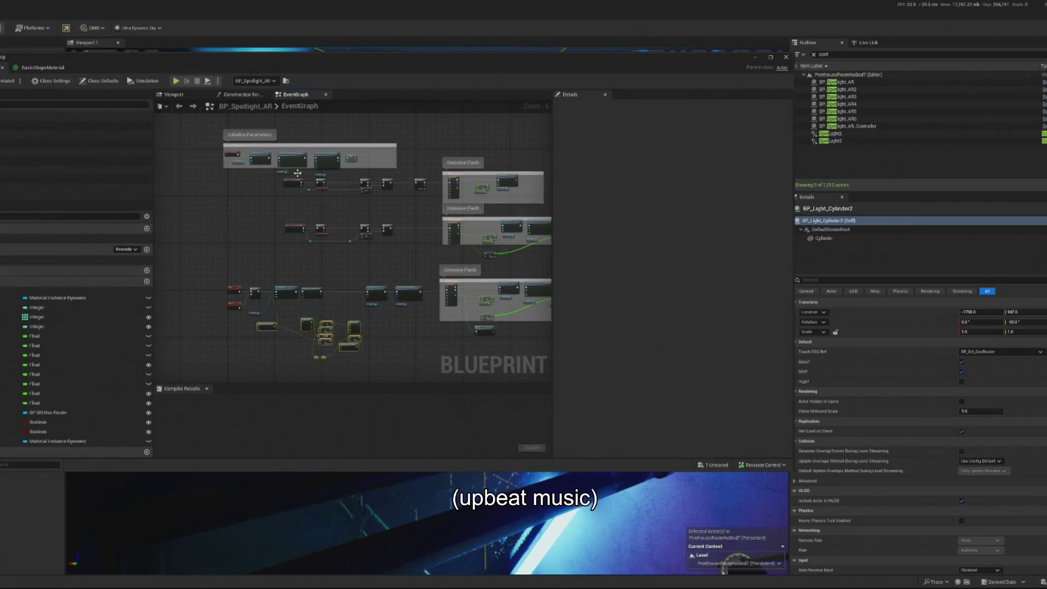
{"action": "scroll", "coordinate": [249, 170], "scroll_direction": "up", "scroll_amount": 5}
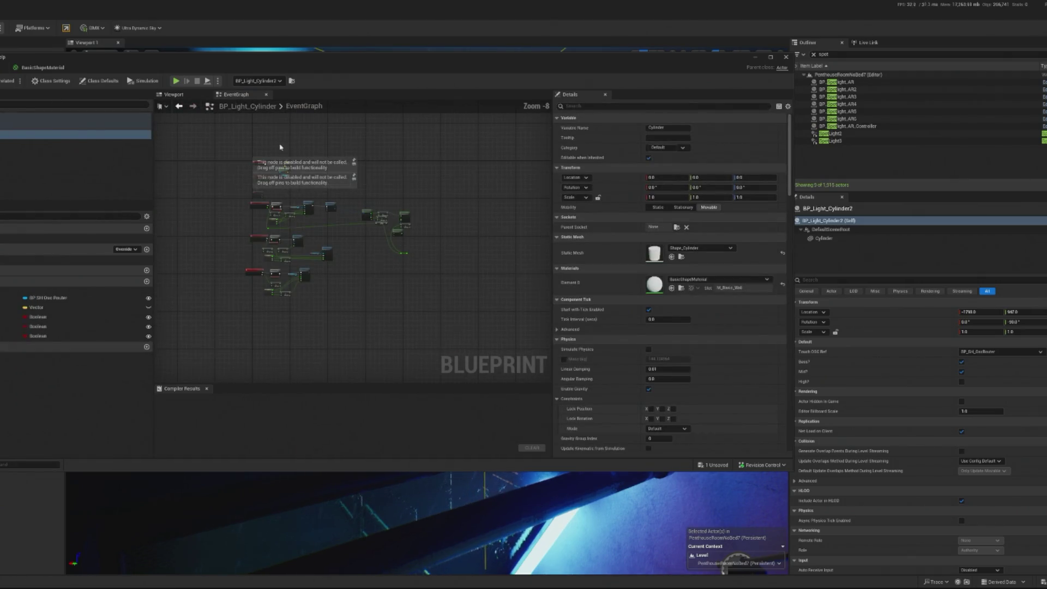
{"action": "scroll", "coordinate": [298, 255], "scroll_direction": "down", "scroll_amount": 2}
{"action": "left_click_drag", "start_coordinate": [298, 256], "coordinate": [328, 317]}
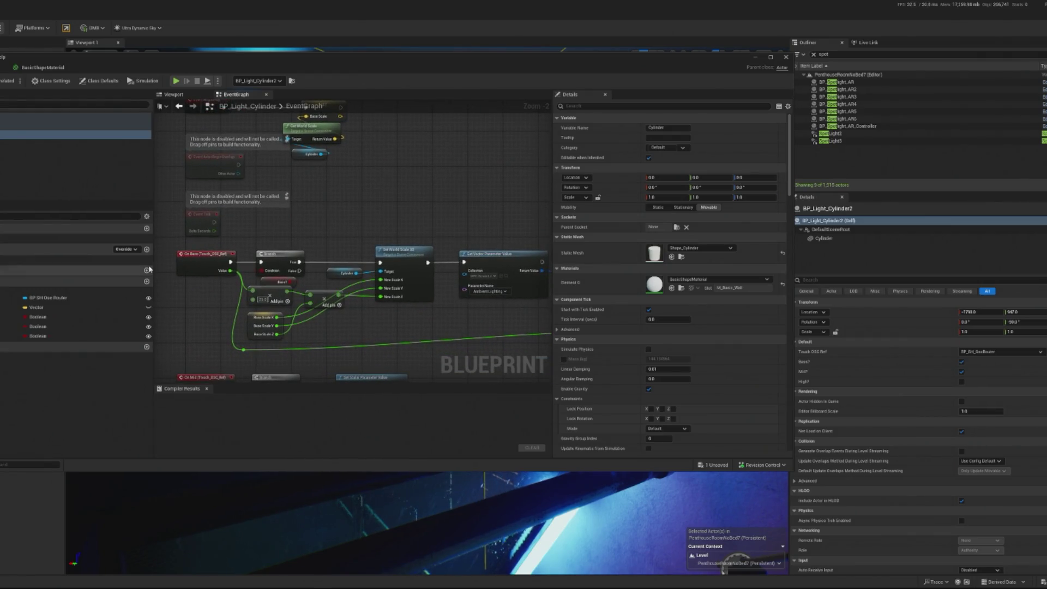
{"action": "left_click_drag", "start_coordinate": [229, 223], "coordinate": [263, 284]}
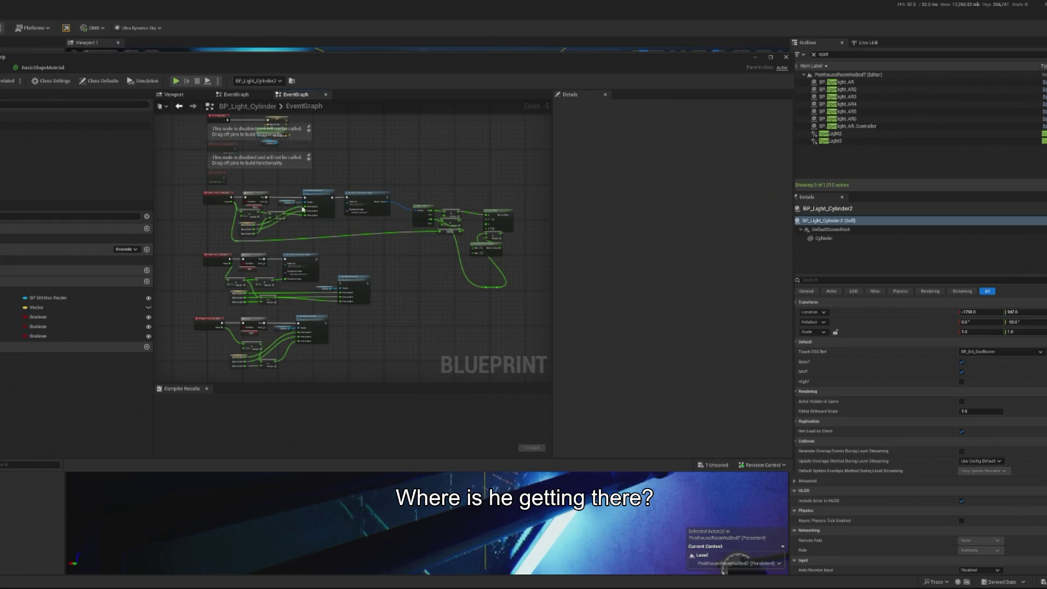
{"action": "scroll", "coordinate": [324, 239], "scroll_direction": "up", "scroll_amount": 3}
{"action": "mouse_move", "coordinate": [273, 261]}
{"action": "left_mouse_down"}
{"action": "mouse_move", "coordinate": [308, 270]}
{"action": "mouse_move", "coordinate": [306, 237]}
{"action": "left_mouse_up"}
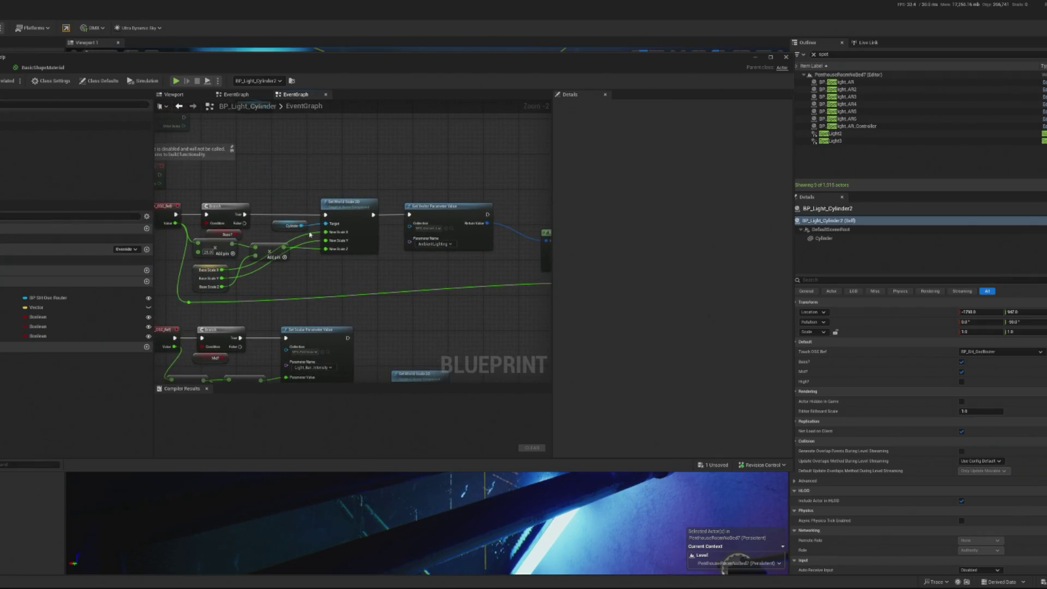
Step: Select the placed Cylinder to show its mesh and material settings
{"action": "mouse_move", "coordinate": [298, 172]}
{"action": "left_mouse_down"}
{"action": "mouse_move", "coordinate": [407, 196]}
{"action": "mouse_move", "coordinate": [367, 268]}
{"action": "mouse_move", "coordinate": [411, 212]}
{"action": "mouse_move", "coordinate": [381, 266]}
{"action": "mouse_move", "coordinate": [441, 265]}
{"action": "mouse_move", "coordinate": [412, 232]}
{"action": "left_mouse_up"}
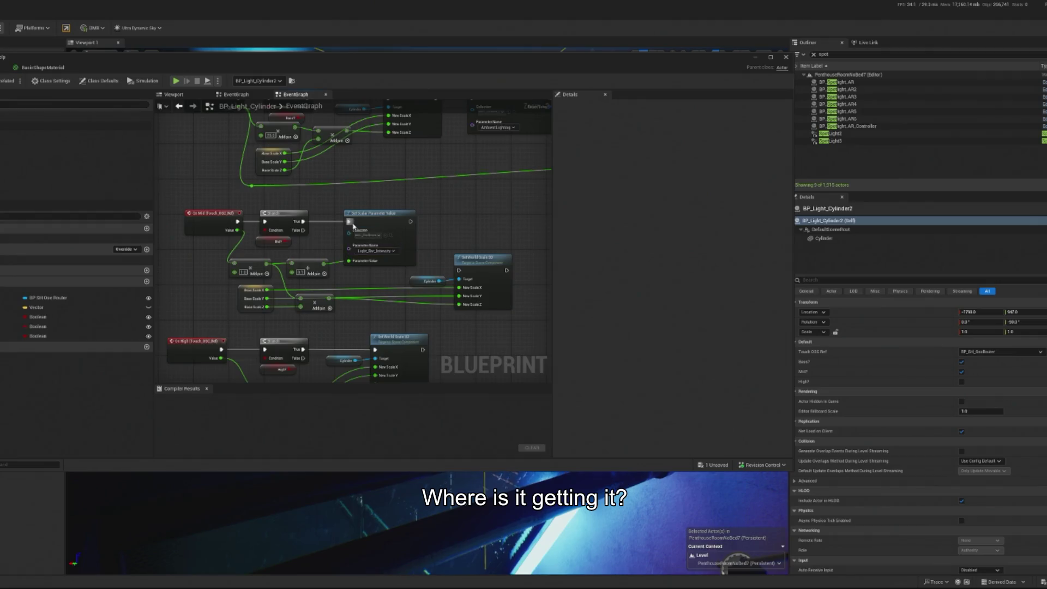
{"action": "scroll", "coordinate": [354, 227], "scroll_direction": "up", "scroll_amount": 2}
{"action": "scroll", "coordinate": [387, 262], "scroll_direction": "down", "scroll_amount": 2}
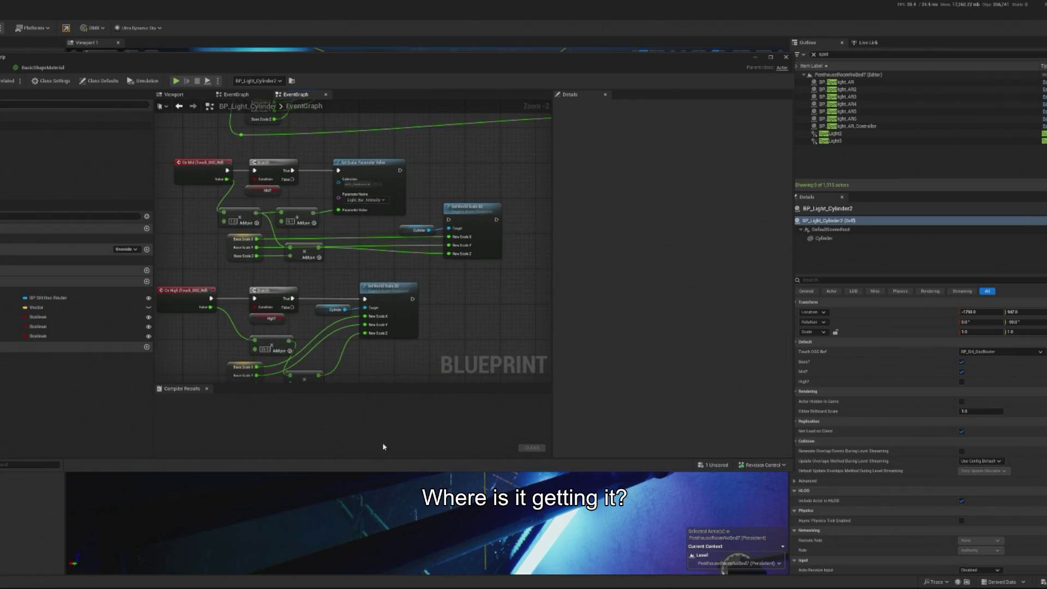
{"action": "scroll", "coordinate": [436, 142], "scroll_direction": "down", "scroll_amount": 2}
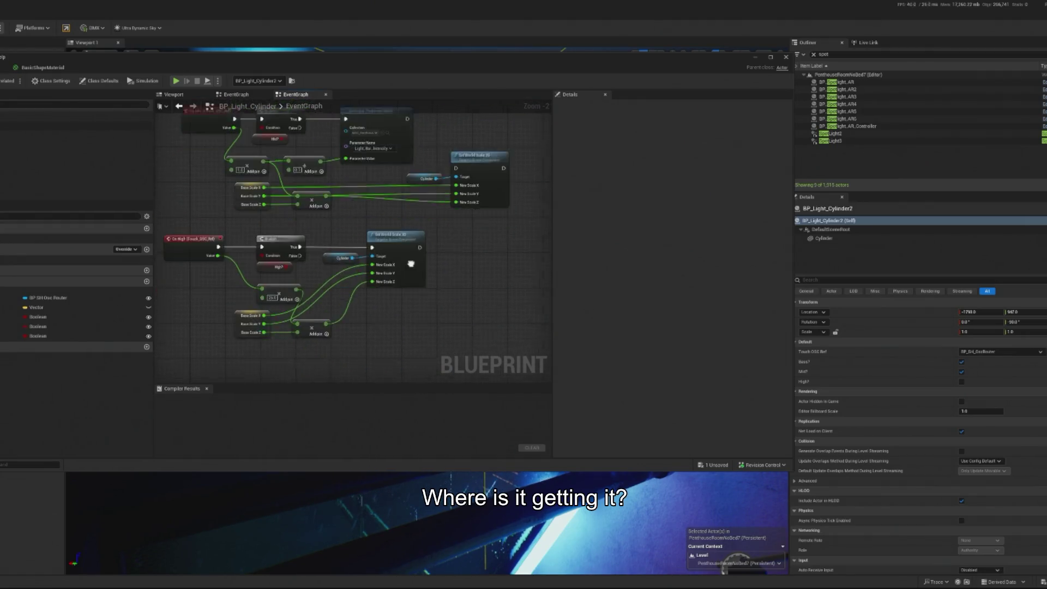
{"action": "left_click", "coordinate": [824, 239]}
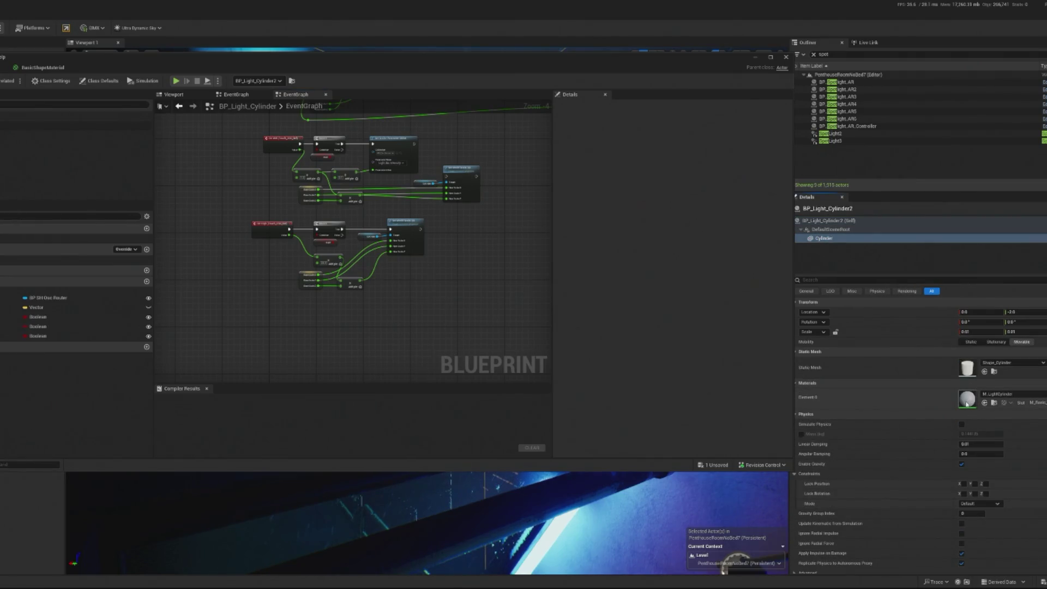
Step: Open M_LightCylinder and add a new Color vector parameter node
{"action": "double_click", "coordinate": [967, 404]}
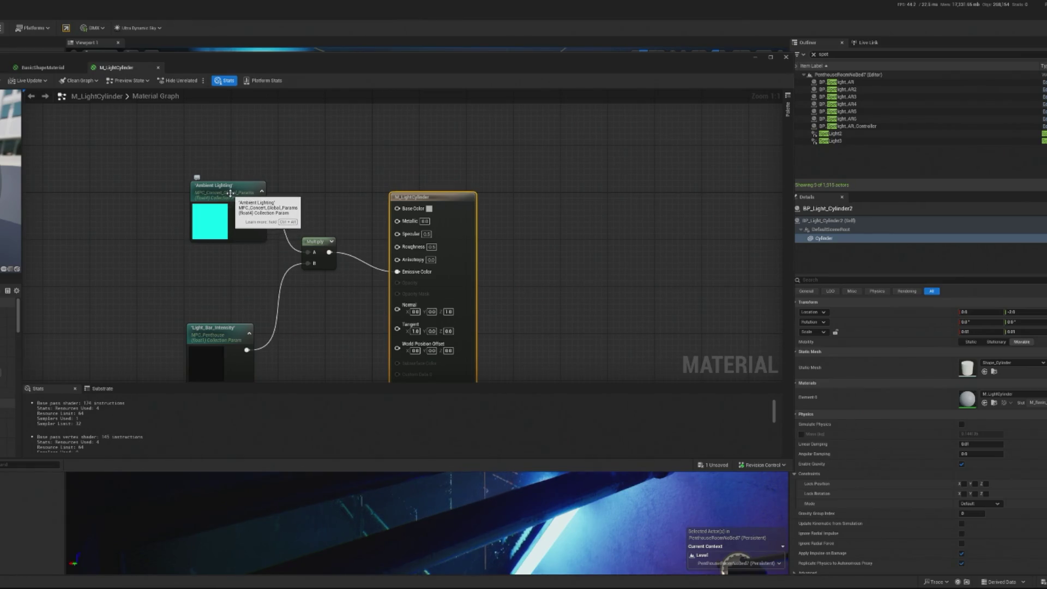
{"action": "mouse_move", "coordinate": [230, 193]}
{"action": "left_mouse_down"}
{"action": "mouse_move", "coordinate": [194, 193]}
{"action": "mouse_move", "coordinate": [151, 220]}
{"action": "left_mouse_up"}
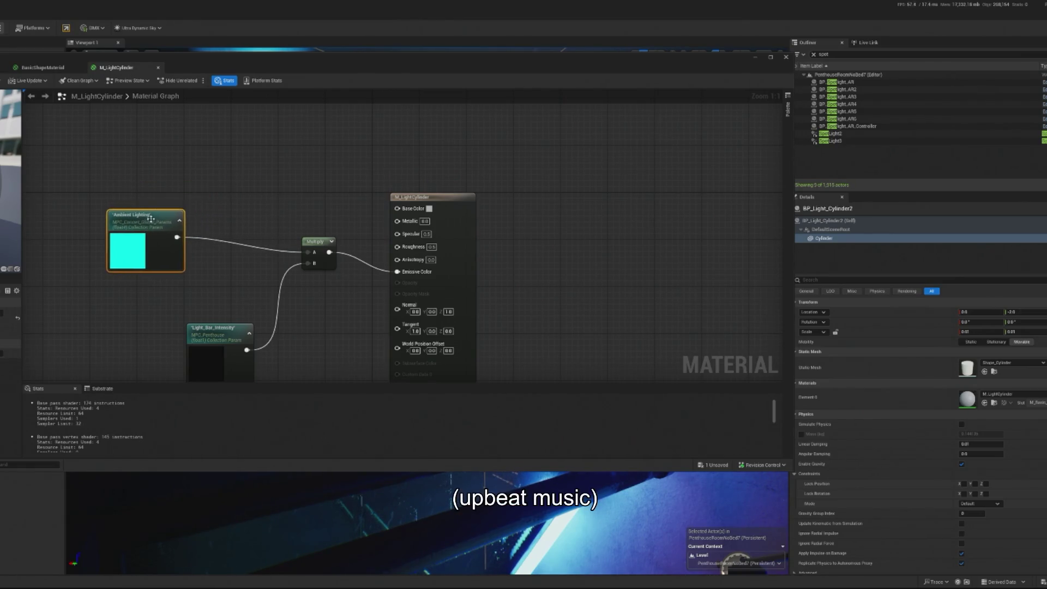
{"action": "right_click", "coordinate": [183, 193]}
{"action": "type", "text": "color"}
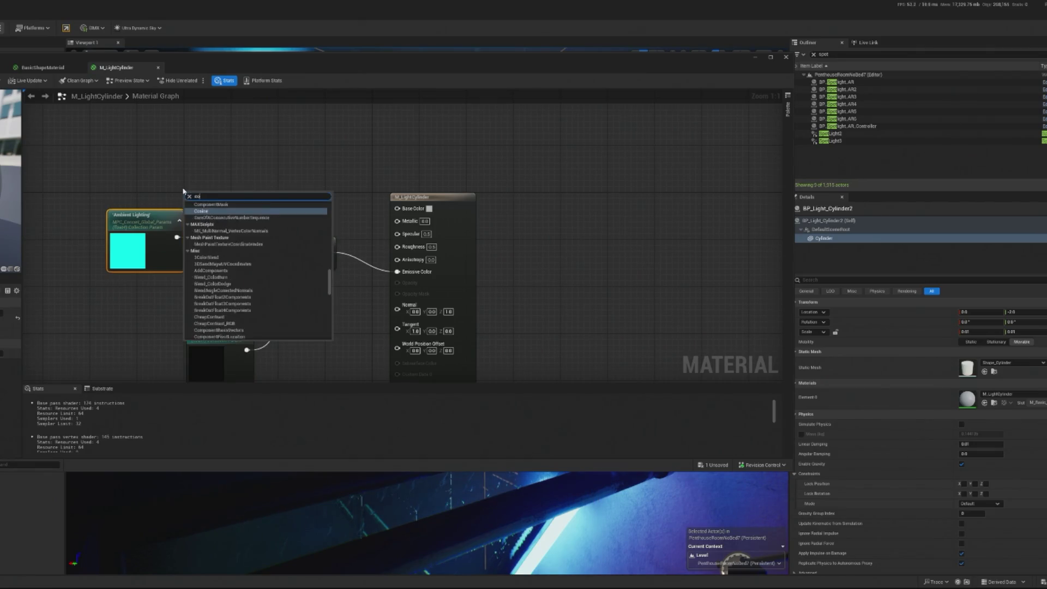
{"action": "key", "text": "BackSpace"}
{"action": "key", "text": "BackSpace"}
{"action": "key", "text": "BackSpace"}
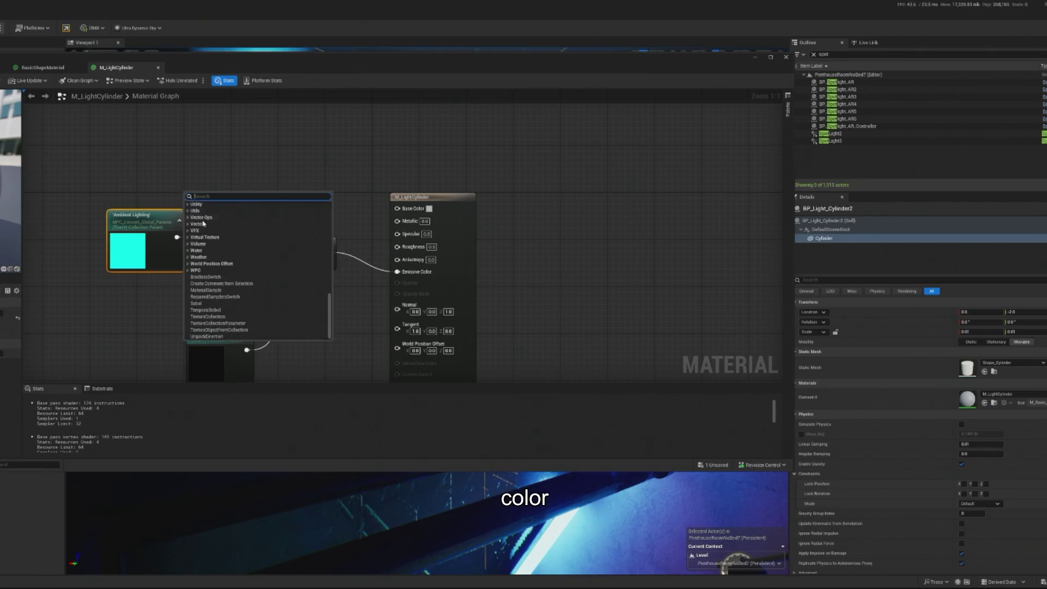
{"action": "type", "text": "vector"}
{"action": "key", "text": "BackSpace"}
{"action": "key", "text": "BackSpace"}
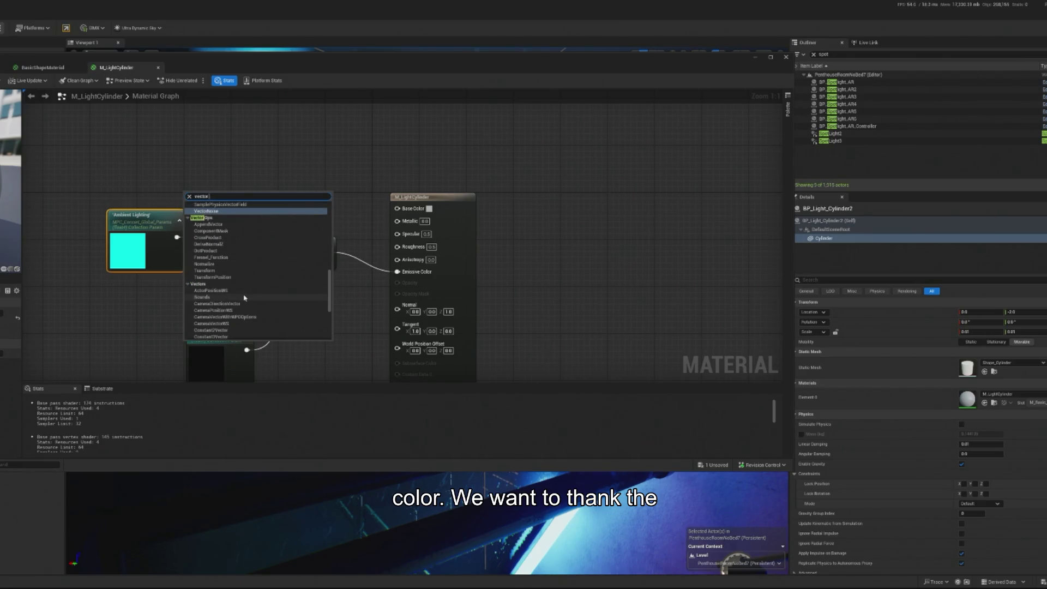
{"action": "type", "text": "pa"}
{"action": "left_click", "coordinate": [234, 217]}
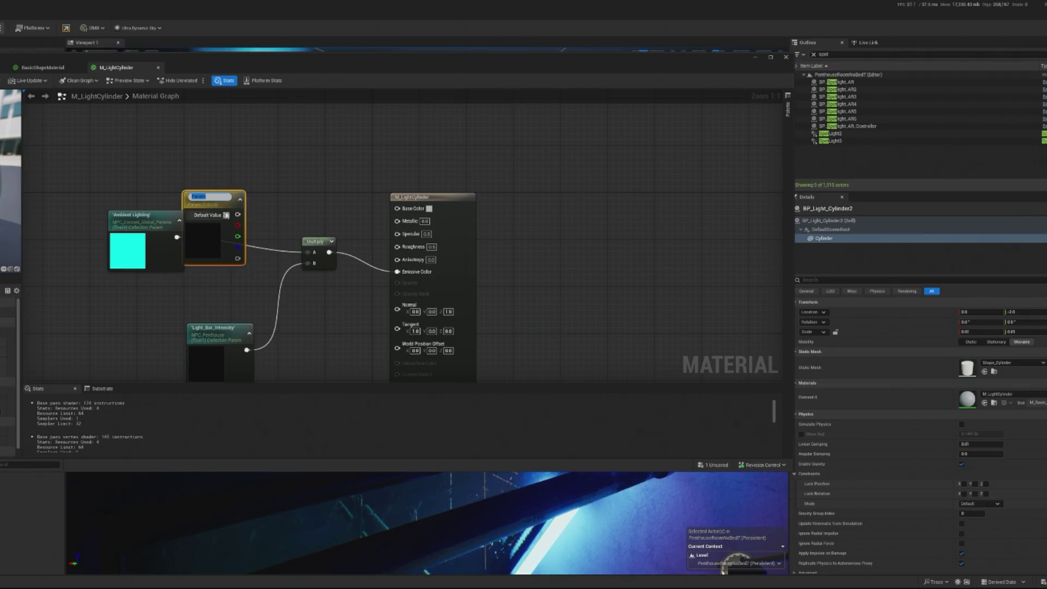
{"action": "type", "text": "Color"}
Step: Wire the Color parameter into Multiply's A input and delete the Ambient Lighting node
{"action": "left_click_drag", "start_coordinate": [238, 212], "coordinate": [321, 253]}
{"action": "left_click_drag", "start_coordinate": [218, 199], "coordinate": [236, 188]}
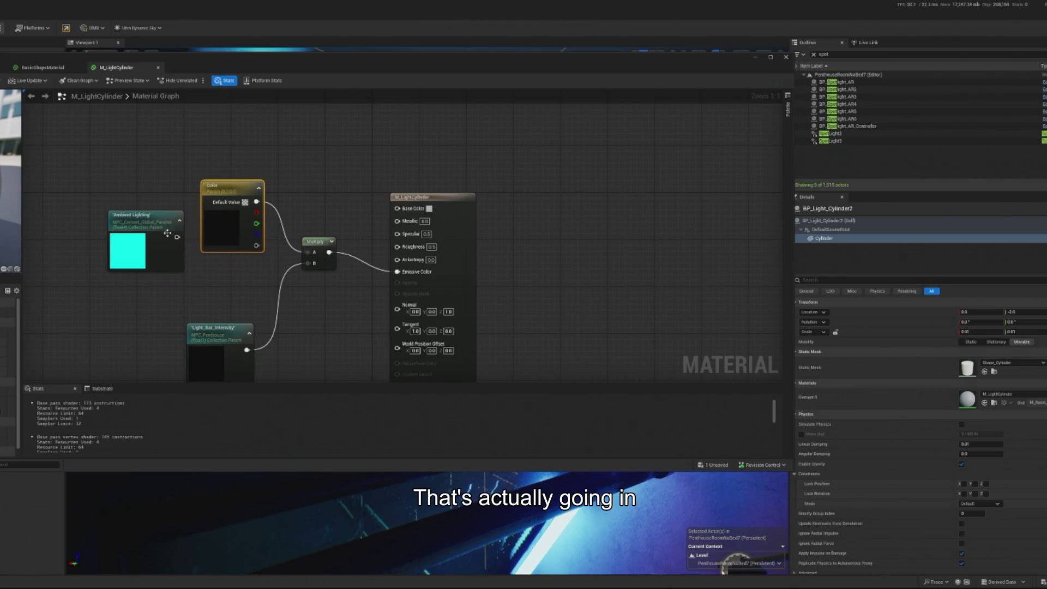
{"action": "left_click", "coordinate": [145, 218]}
{"action": "key", "text": "Delete"}
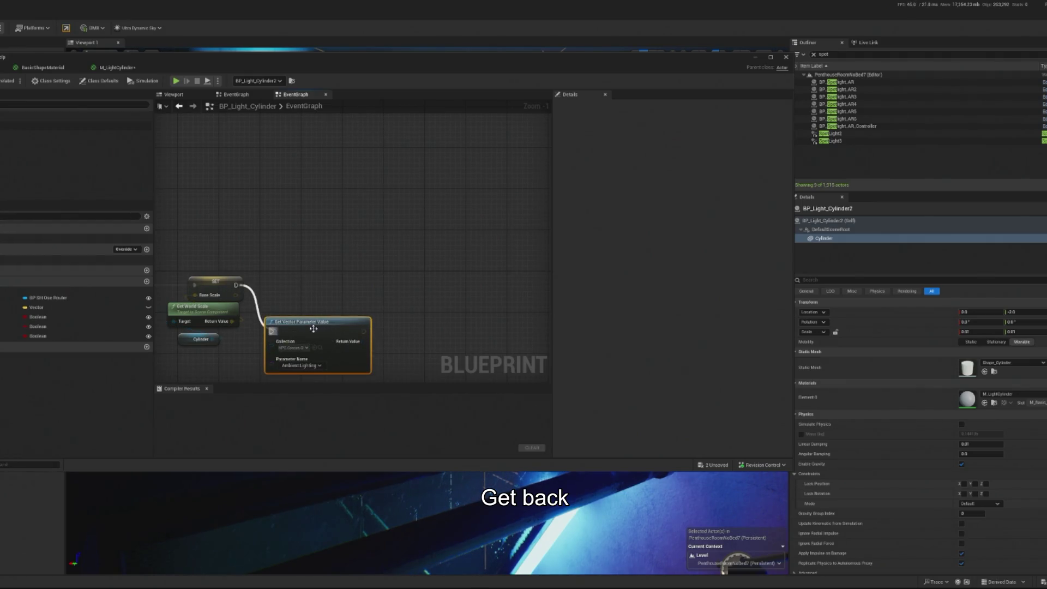
Step: Add a Set Vector Parameter Value on Materials node setting Color on Cylinder from the vector return value
{"action": "left_click_drag", "start_coordinate": [308, 330], "coordinate": [310, 283]}
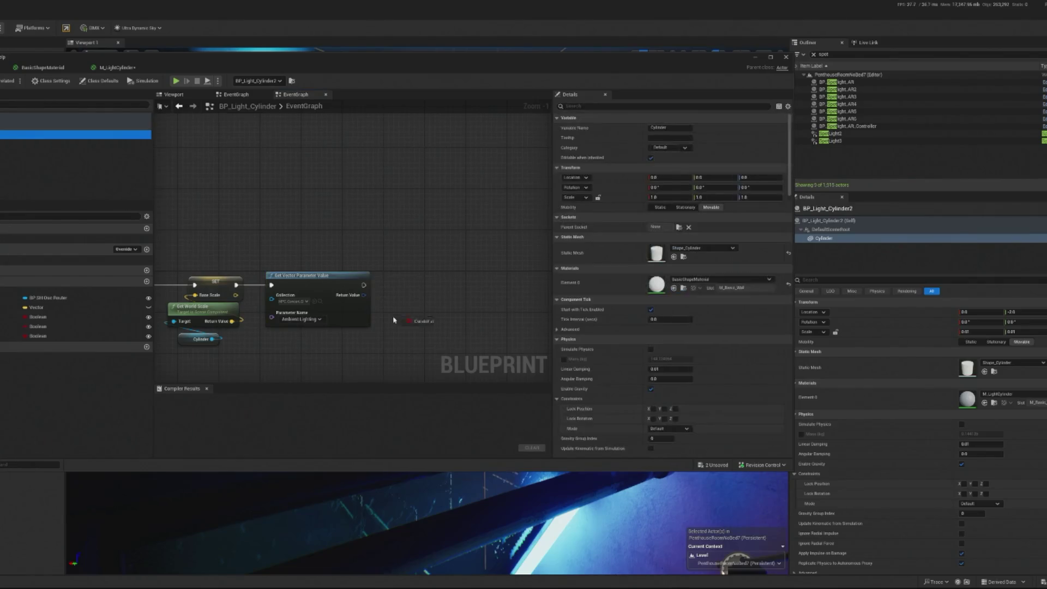
{"action": "key", "text": "ctrl+v"}
{"action": "left_click_drag", "start_coordinate": [402, 344], "coordinate": [410, 281]}
{"action": "type", "text": "set v"}
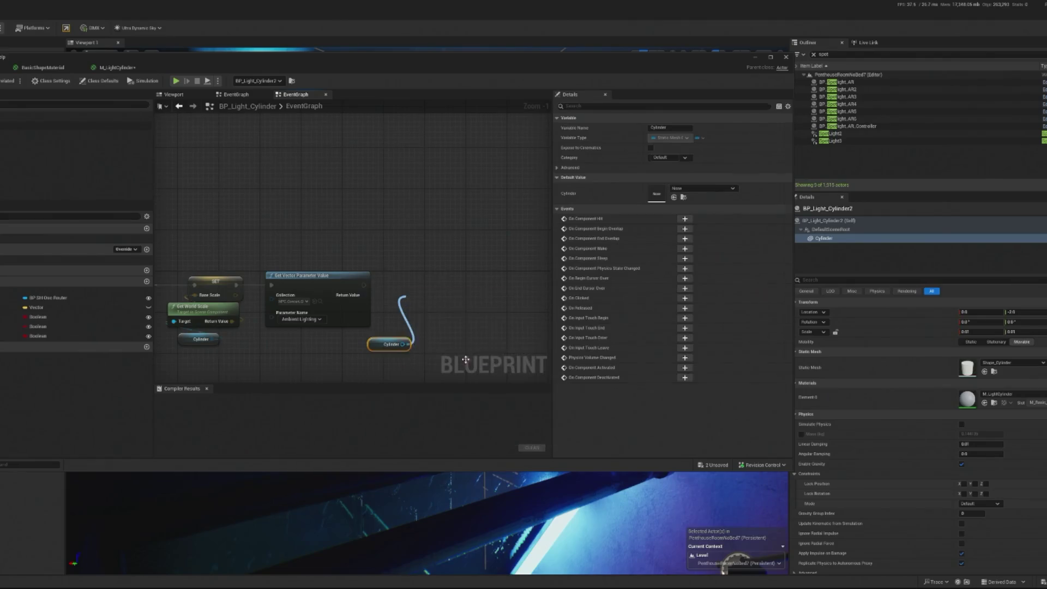
{"action": "type", "text": "olor"}
{"action": "key", "text": "Return"}
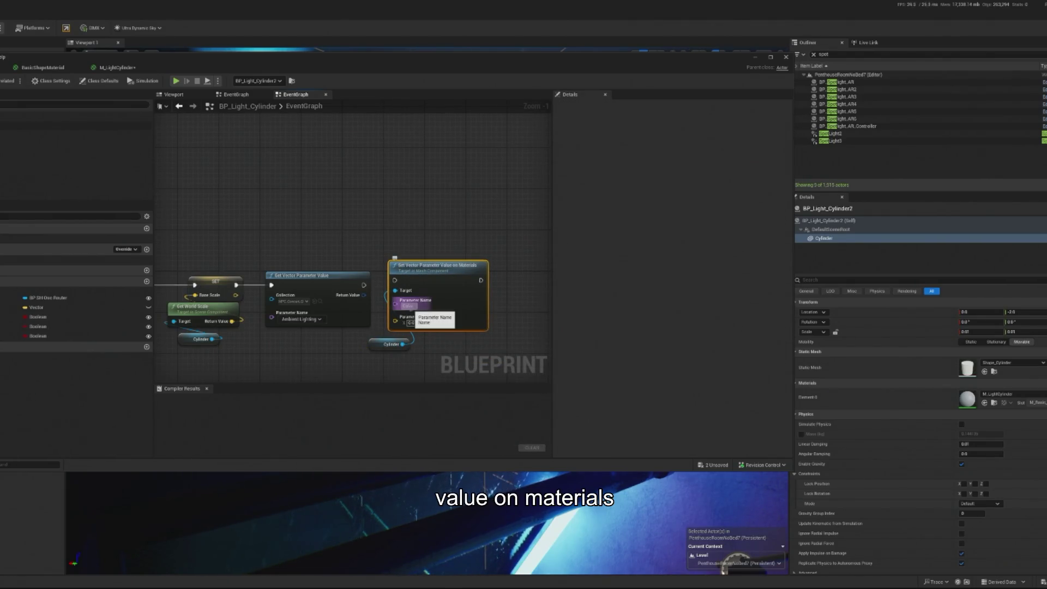
{"action": "left_click_drag", "start_coordinate": [363, 295], "coordinate": [394, 316]}
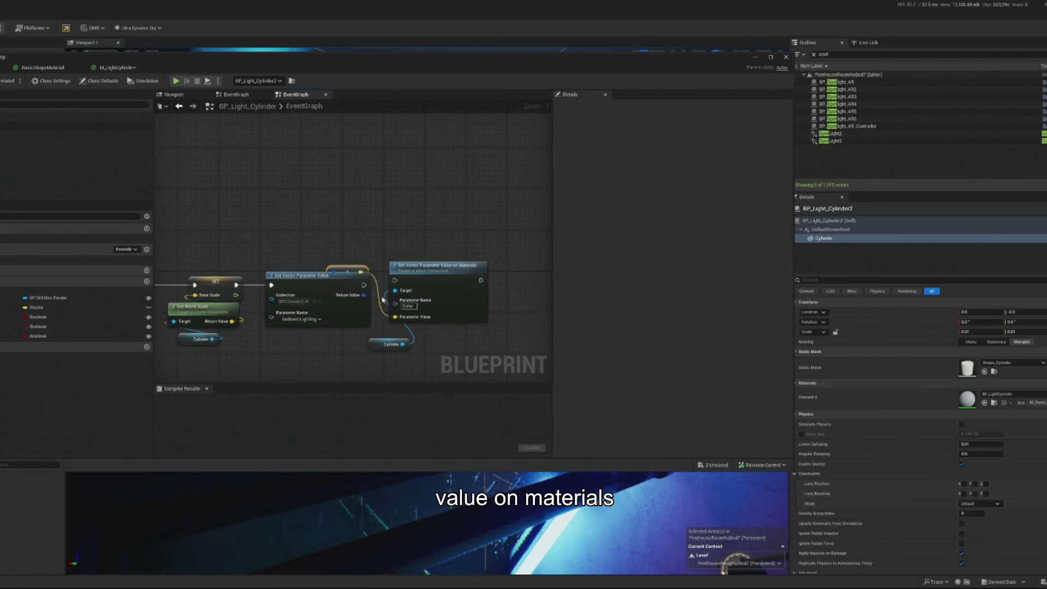
{"action": "left_click_drag", "start_coordinate": [430, 266], "coordinate": [420, 272]}
Step: Duplicate that set node beside HSV to RGB, connect its execution input, and compile
{"action": "scroll", "coordinate": [388, 286], "scroll_direction": "down", "scroll_amount": 3}
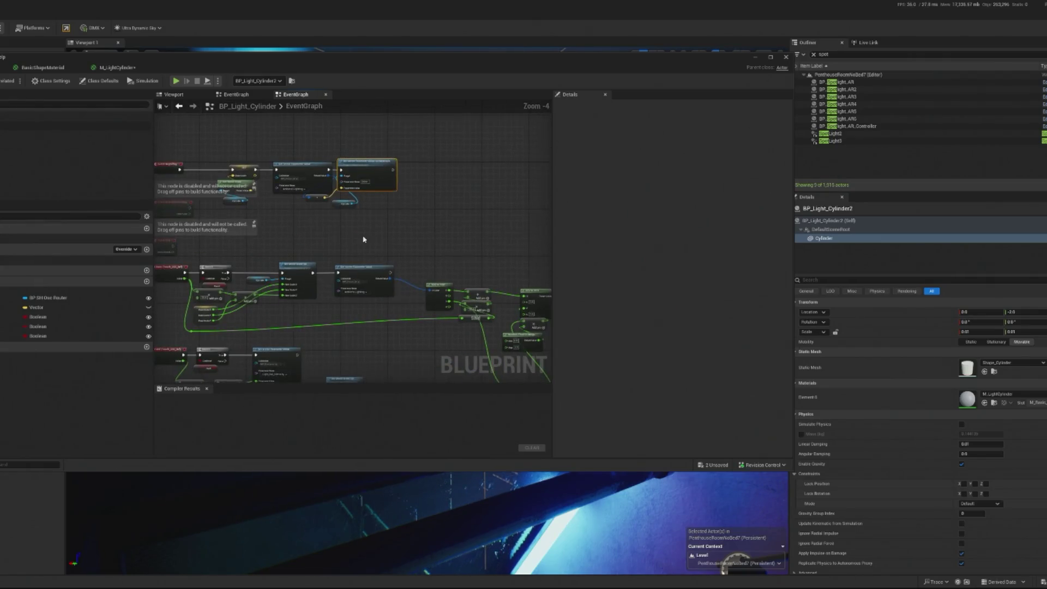
{"action": "scroll", "coordinate": [398, 248], "scroll_direction": "up", "scroll_amount": 1}
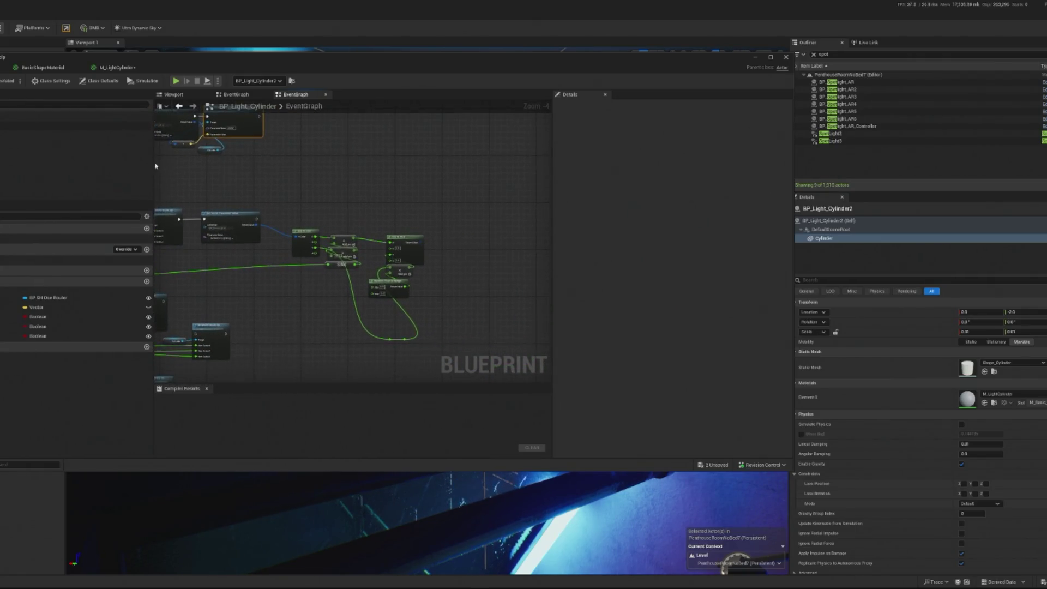
{"action": "scroll", "coordinate": [269, 182], "scroll_direction": "down", "scroll_amount": 1}
{"action": "key", "text": "ctrl+c"}
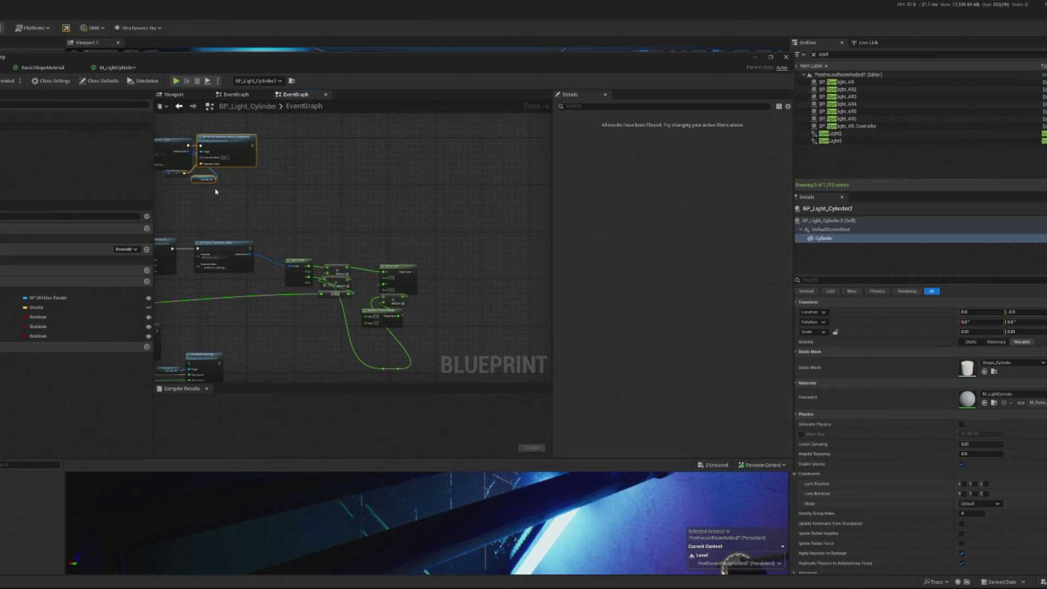
{"action": "key", "text": "ctrl+v"}
{"action": "left_click_drag", "start_coordinate": [315, 197], "coordinate": [474, 264]}
{"action": "scroll", "coordinate": [306, 262], "scroll_direction": "up", "scroll_amount": 2}
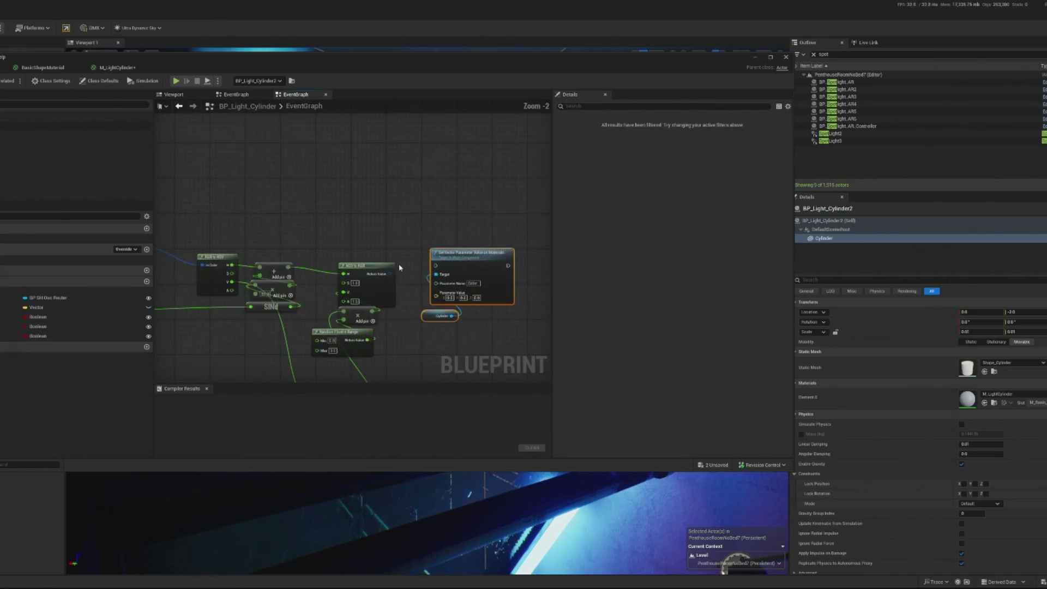
{"action": "mouse_move", "coordinate": [202, 241]}
{"action": "left_mouse_down"}
{"action": "mouse_move", "coordinate": [494, 267]}
{"action": "mouse_move", "coordinate": [496, 299]}
{"action": "left_mouse_up"}
{"action": "key", "text": "F7"}
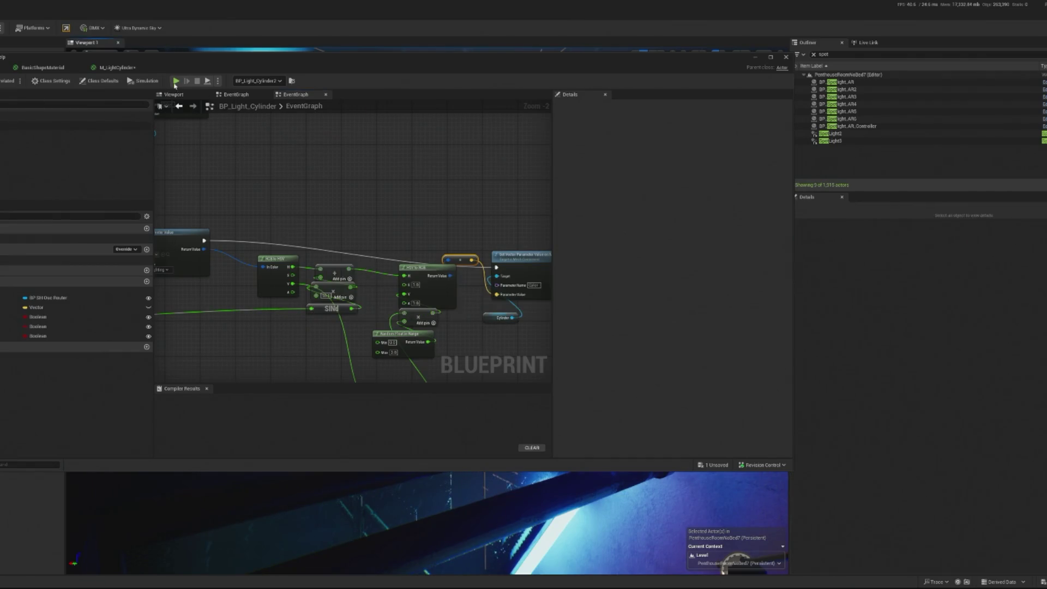
Step: Play-test the level to check the cylinder colour, then stop the session
{"action": "left_click", "coordinate": [754, 58]}
{"action": "key", "text": "alt+p"}
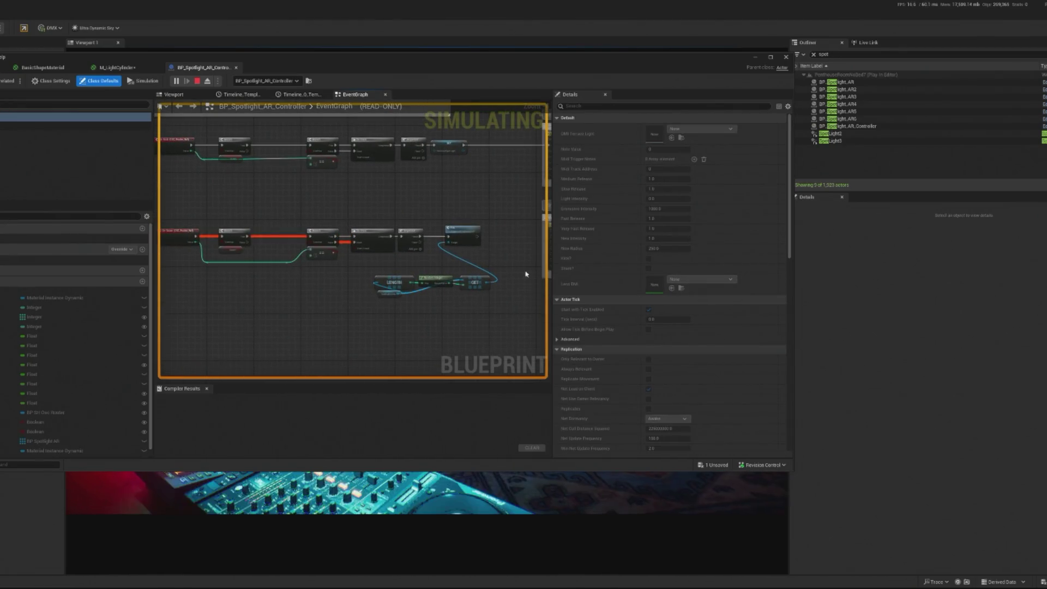
{"action": "scroll", "coordinate": [455, 236], "scroll_direction": "up", "scroll_amount": 3}
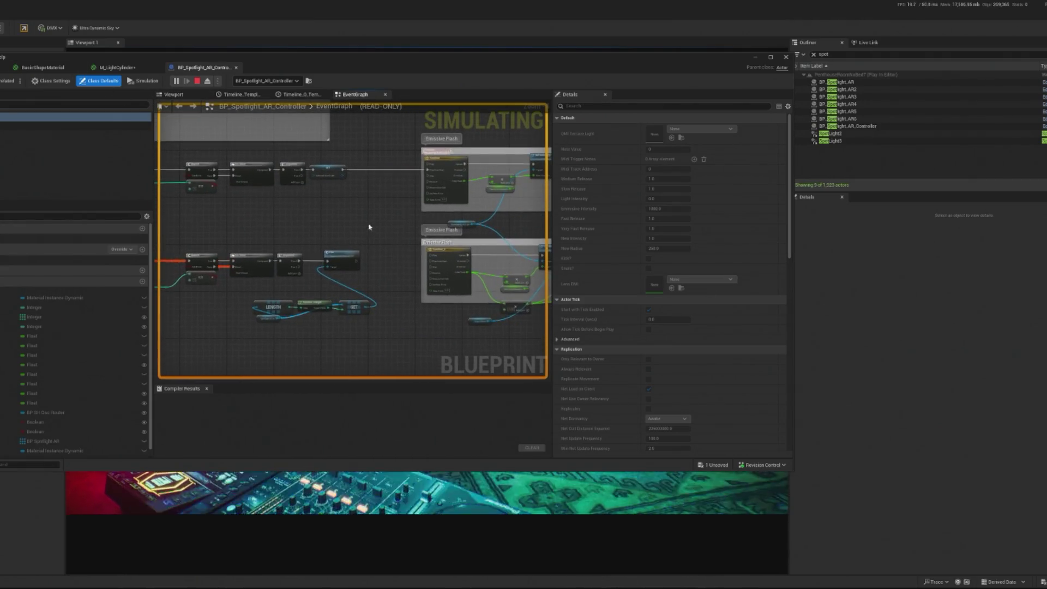
{"action": "scroll", "coordinate": [380, 225], "scroll_direction": "up", "scroll_amount": 2}
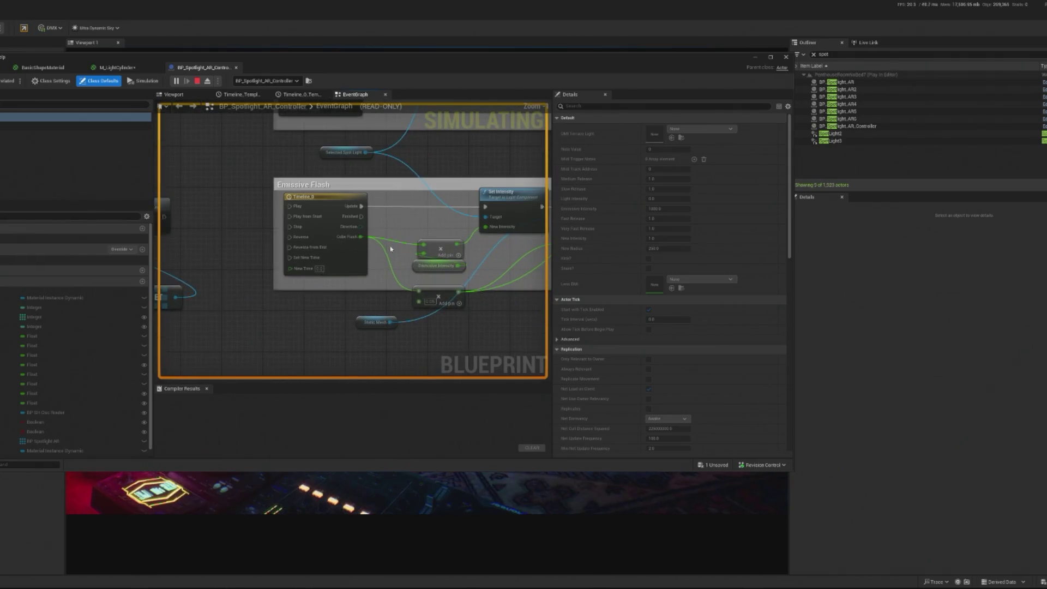
{"action": "scroll", "coordinate": [380, 225], "scroll_direction": "down", "scroll_amount": 3}
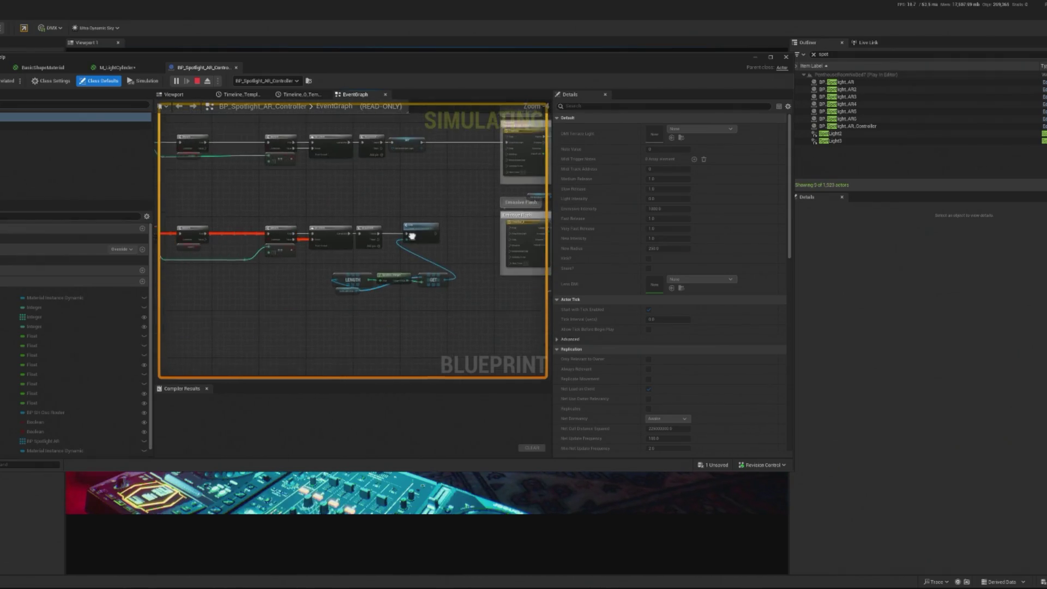
{"action": "left_click", "coordinate": [198, 81]}
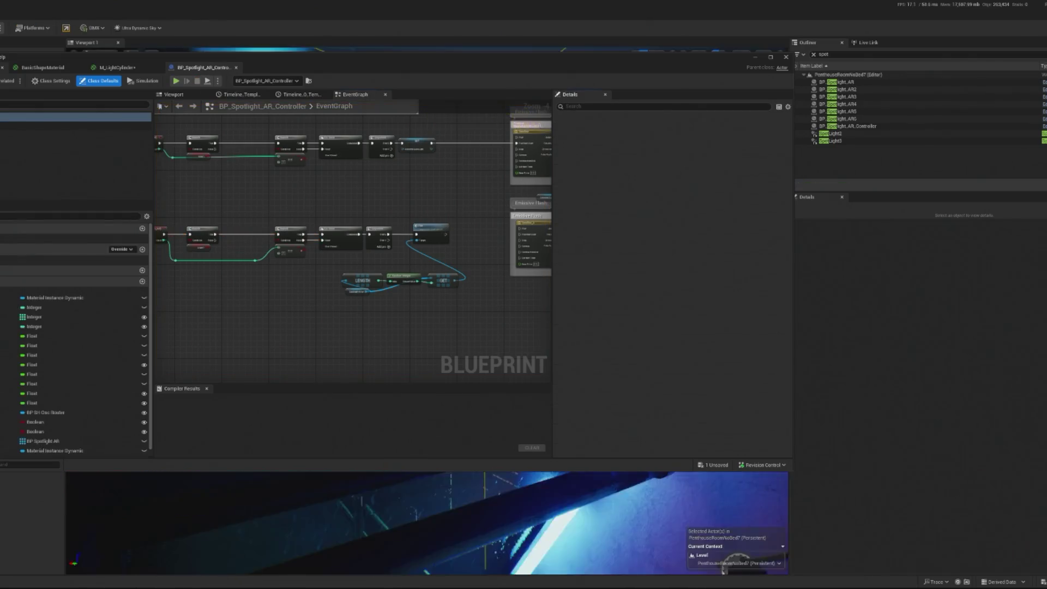
{"action": "left_click", "coordinate": [2, 68]}
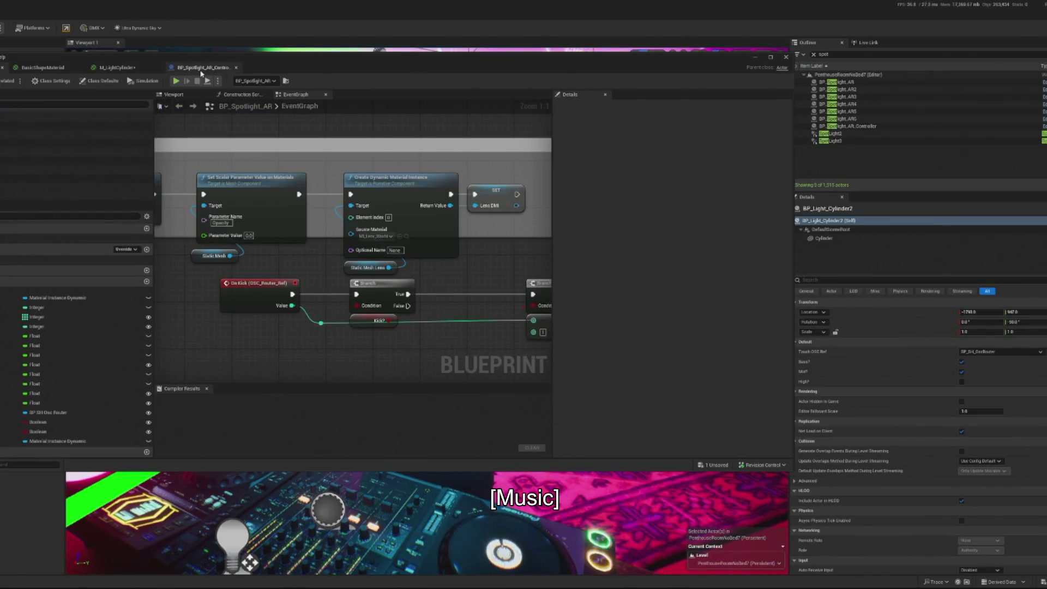
Step: Switch to the BP_Light_Cylinder graph and bring the hue-shift and Get Vector Parameter nodes into view
{"action": "left_click", "coordinate": [200, 68]}
{"action": "left_click", "coordinate": [3, 67]}
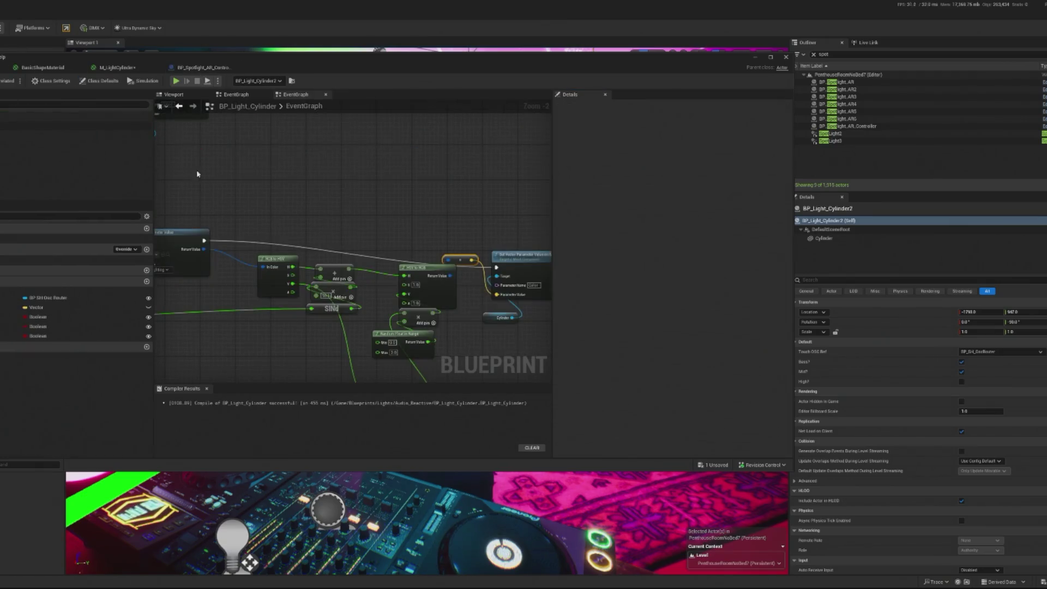
{"action": "scroll", "coordinate": [390, 304], "scroll_direction": "up", "scroll_amount": 2}
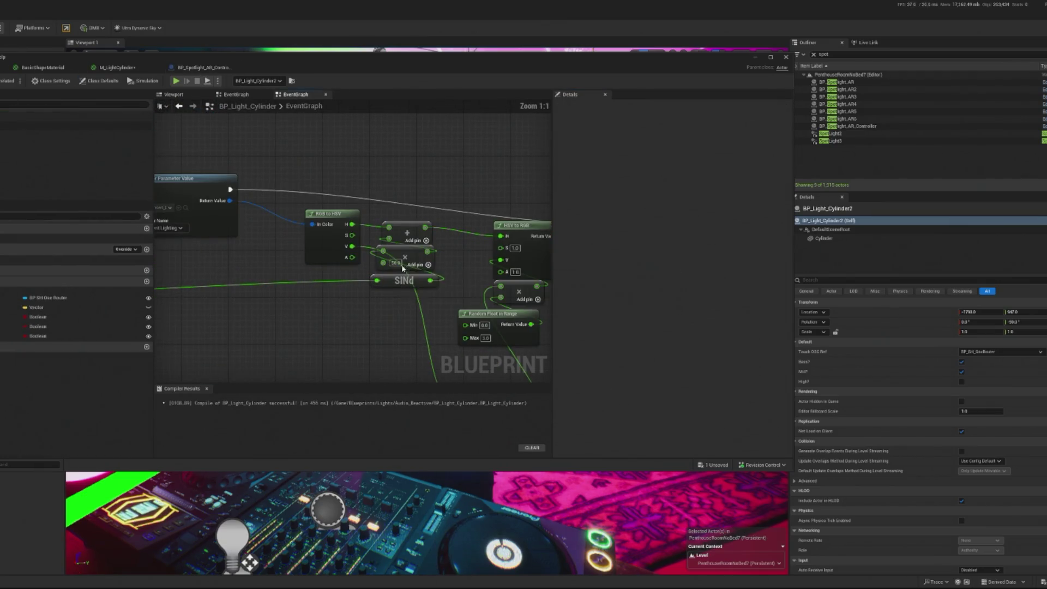
{"action": "mouse_move", "coordinate": [410, 263]}
{"action": "left_mouse_down"}
{"action": "mouse_move", "coordinate": [393, 275]}
{"action": "mouse_move", "coordinate": [376, 248]}
{"action": "left_mouse_up"}
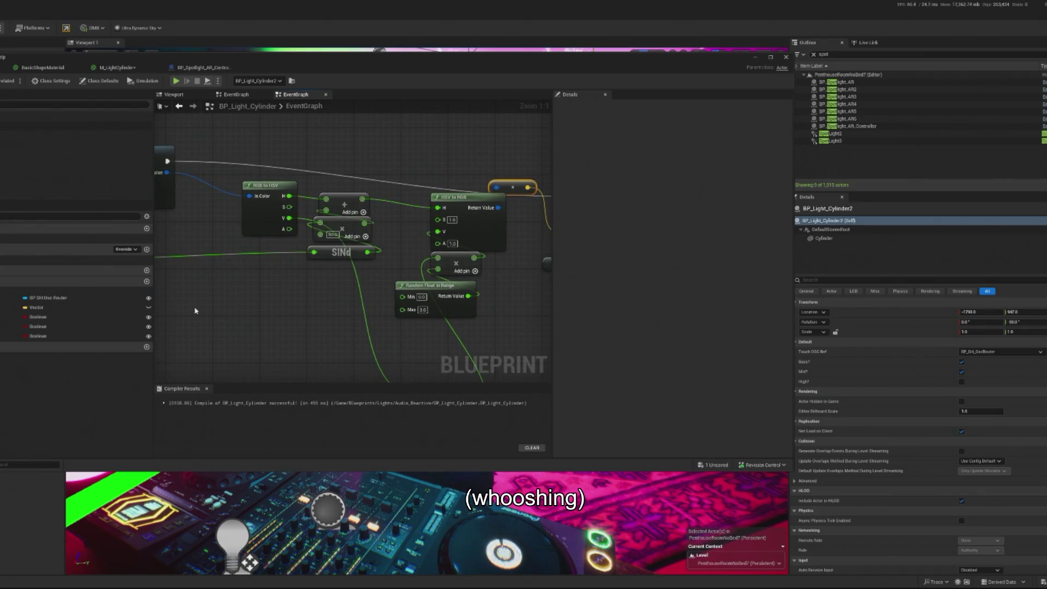
{"action": "scroll", "coordinate": [241, 257], "scroll_direction": "down", "scroll_amount": 1}
{"action": "mouse_move", "coordinate": [187, 309]}
{"action": "left_mouse_down"}
{"action": "mouse_move", "coordinate": [374, 289]}
{"action": "mouse_move", "coordinate": [525, 304]}
{"action": "mouse_move", "coordinate": [515, 307]}
{"action": "left_mouse_up"}
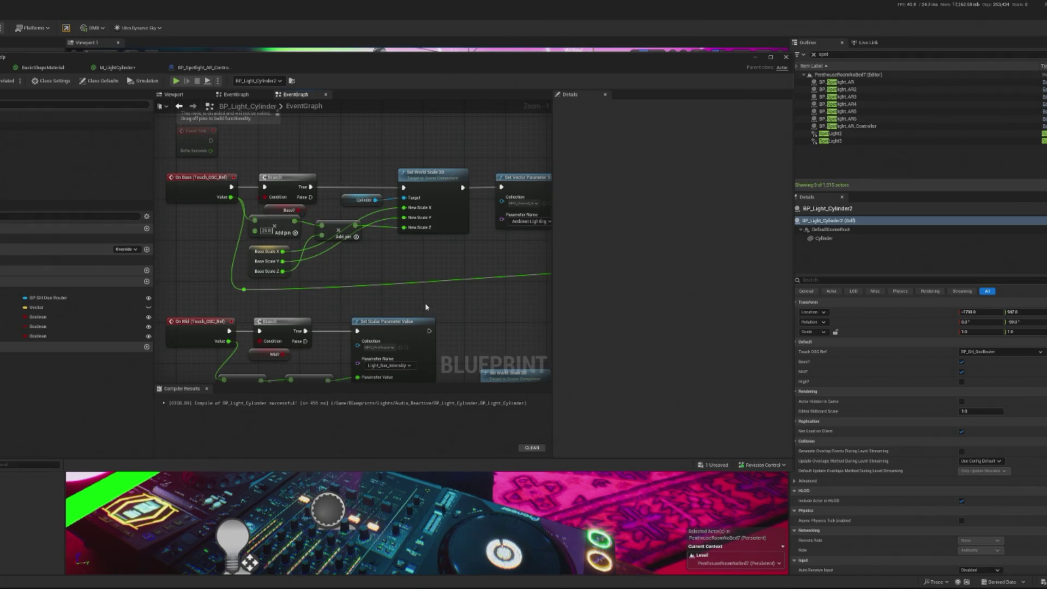
{"action": "mouse_move", "coordinate": [462, 283]}
{"action": "left_mouse_down"}
{"action": "mouse_move", "coordinate": [304, 278]}
{"action": "mouse_move", "coordinate": [402, 224]}
{"action": "mouse_move", "coordinate": [290, 280]}
{"action": "mouse_move", "coordinate": [354, 293]}
{"action": "left_mouse_up"}
{"action": "scroll", "coordinate": [355, 293], "scroll_direction": "up", "scroll_amount": 1}
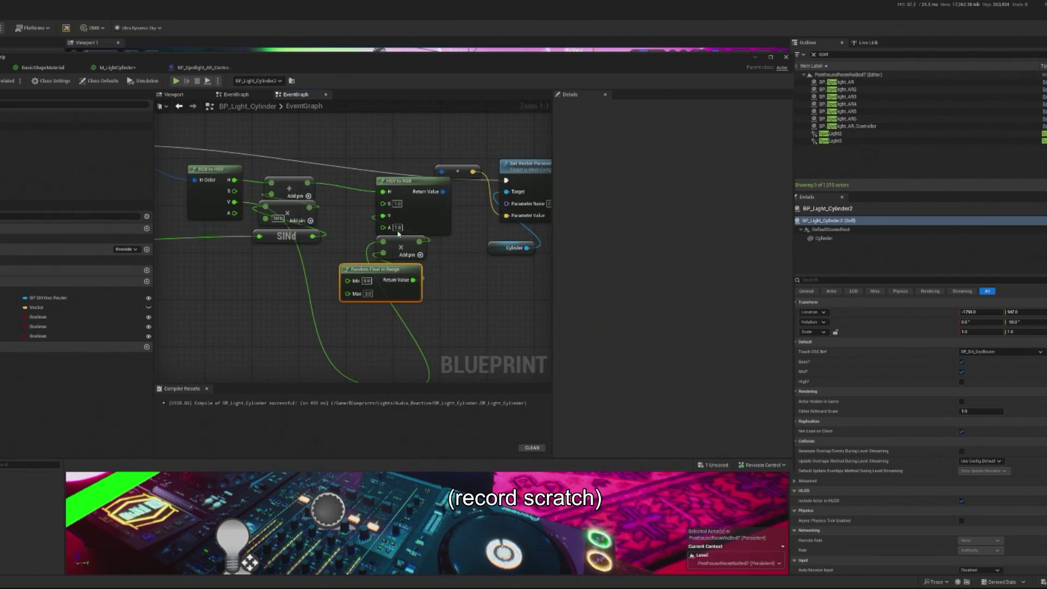
Step: Delete the multiply node feeding HSV to RGB's V input, compile, and start a play test
{"action": "left_click", "coordinate": [403, 248]}
{"action": "key", "text": "Delete"}
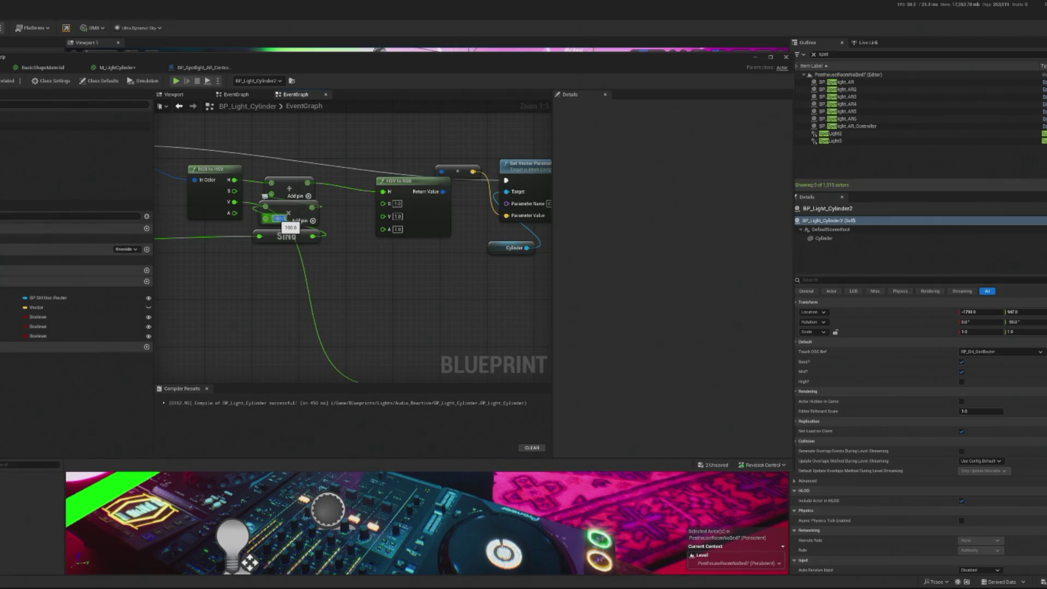
{"action": "key", "text": "ctrl+s"}
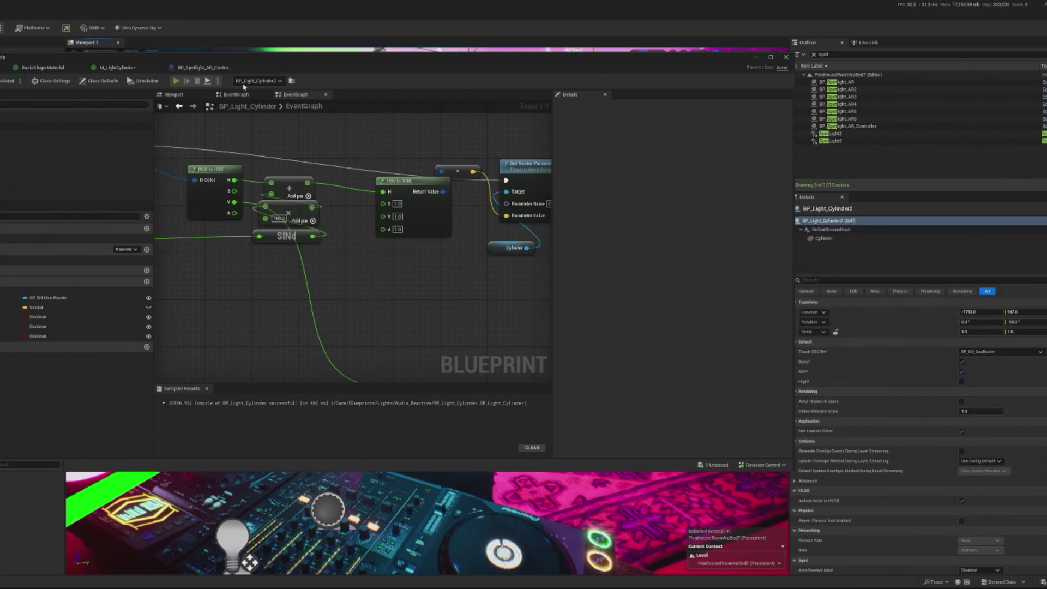
{"action": "key", "text": "alt+p"}
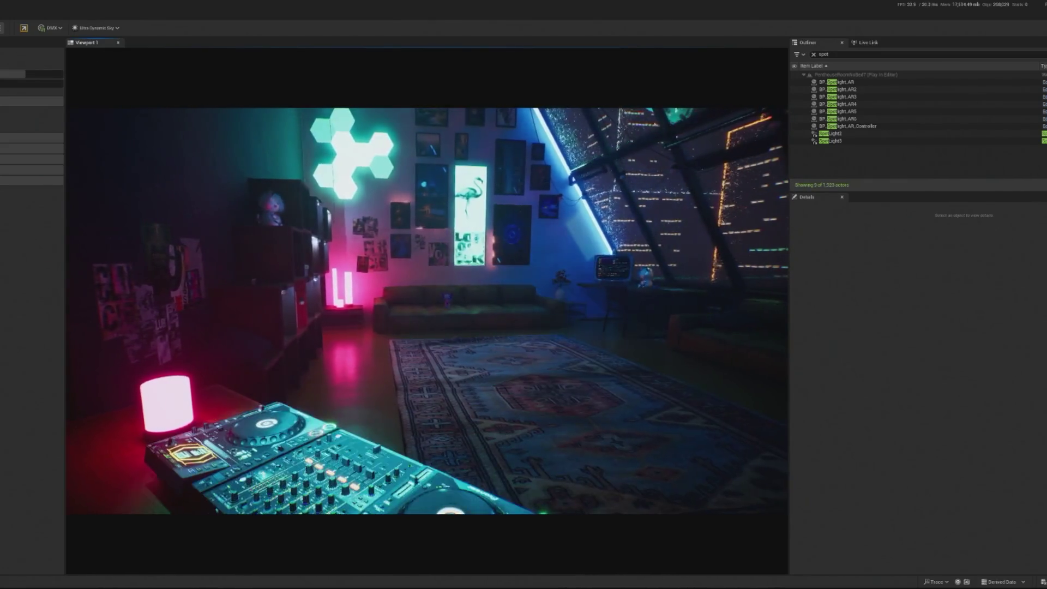
Step: End the play test and return to the cylinder blueprint's Branch and Set Scalar nodes
{"action": "key", "text": "Escape"}
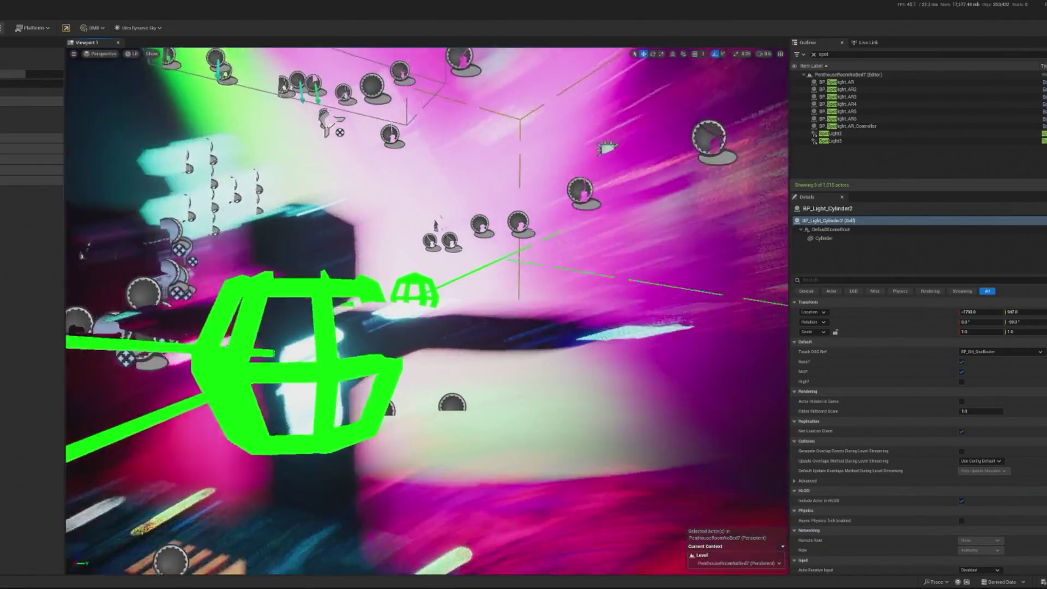
{"action": "left_click_drag", "start_coordinate": [480, 245], "coordinate": [480, 176]}
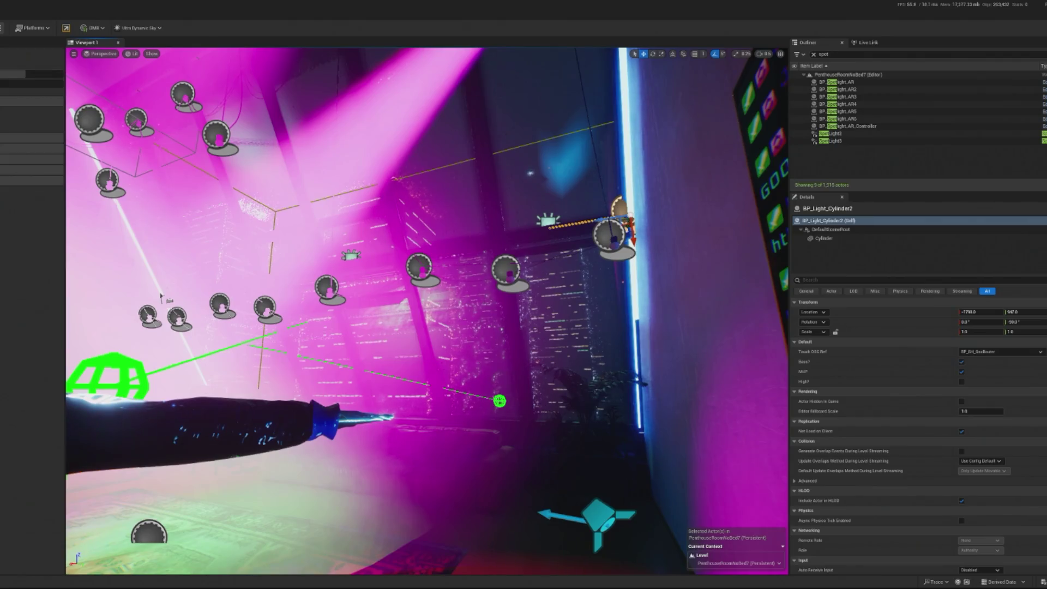
{"action": "key", "text": "alt+Tab"}
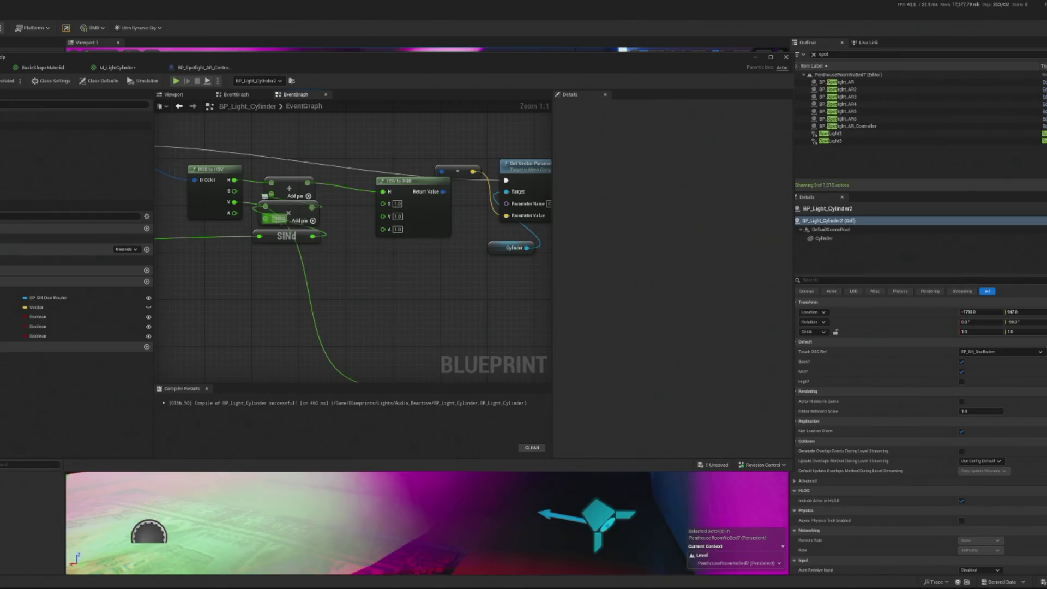
{"action": "mouse_move", "coordinate": [343, 256]}
{"action": "left_mouse_down"}
{"action": "mouse_move", "coordinate": [404, 282]}
{"action": "mouse_move", "coordinate": [514, 278]}
{"action": "mouse_move", "coordinate": [510, 358]}
{"action": "left_mouse_up"}
{"action": "scroll", "coordinate": [404, 282], "scroll_direction": "down", "scroll_amount": 1}
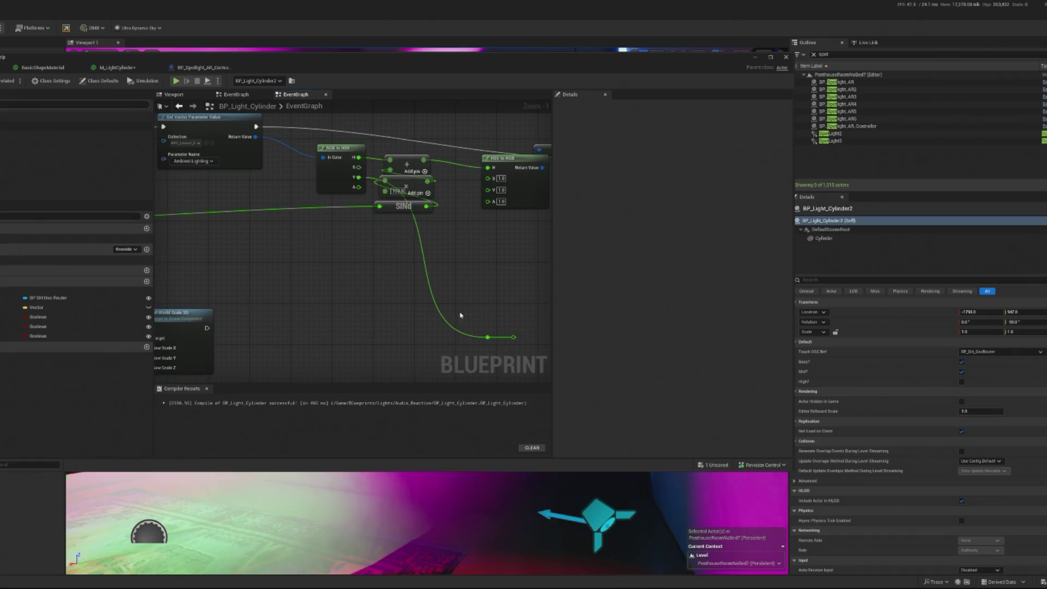
{"action": "left_click_drag", "start_coordinate": [169, 229], "coordinate": [267, 245]}
{"action": "left_click_drag", "start_coordinate": [174, 196], "coordinate": [267, 215]}
Step: Reconnect the Add node's output to another input, compile, and play-test again
{"action": "mouse_move", "coordinate": [410, 231]}
{"action": "left_mouse_down"}
{"action": "mouse_move", "coordinate": [234, 256]}
{"action": "mouse_move", "coordinate": [202, 279]}
{"action": "left_mouse_up"}
{"action": "key", "text": "ctrl+s"}
{"action": "left_click", "coordinate": [762, 59]}
{"action": "key", "text": "alt+p"}
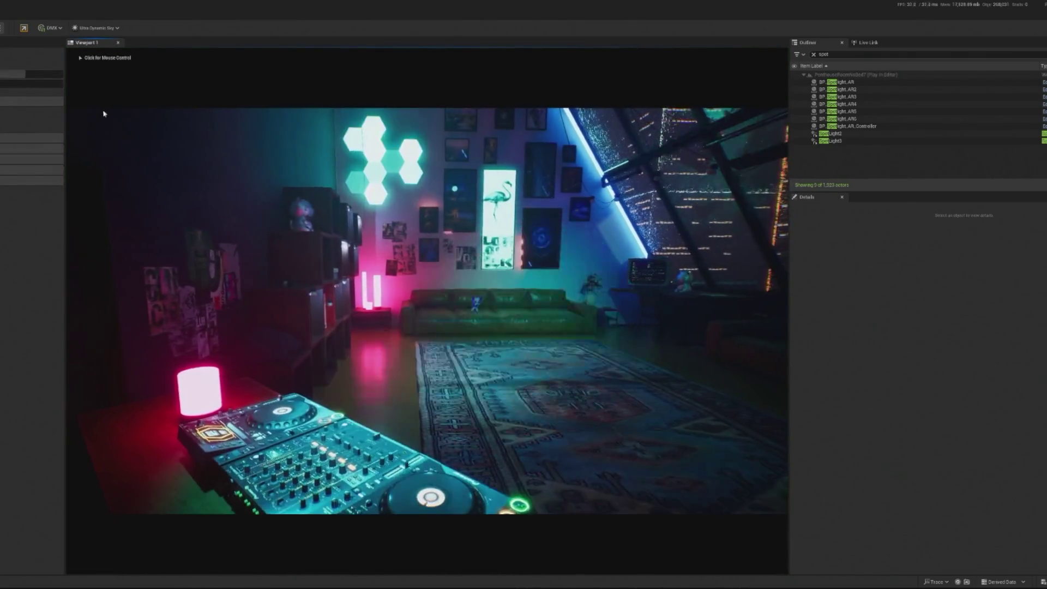
Step: End the test, clear the outliner name filter, and reopen the cylinder blueprint
{"action": "key", "text": "Escape"}
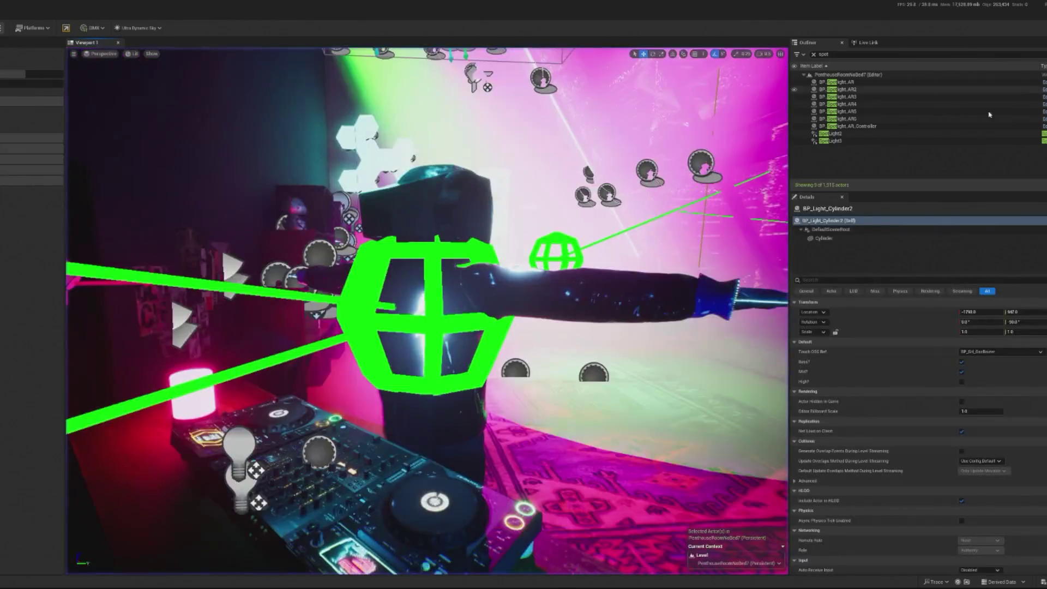
{"action": "left_click_drag", "start_coordinate": [425, 305], "coordinate": [556, 240]}
{"action": "left_click", "coordinate": [813, 54]}
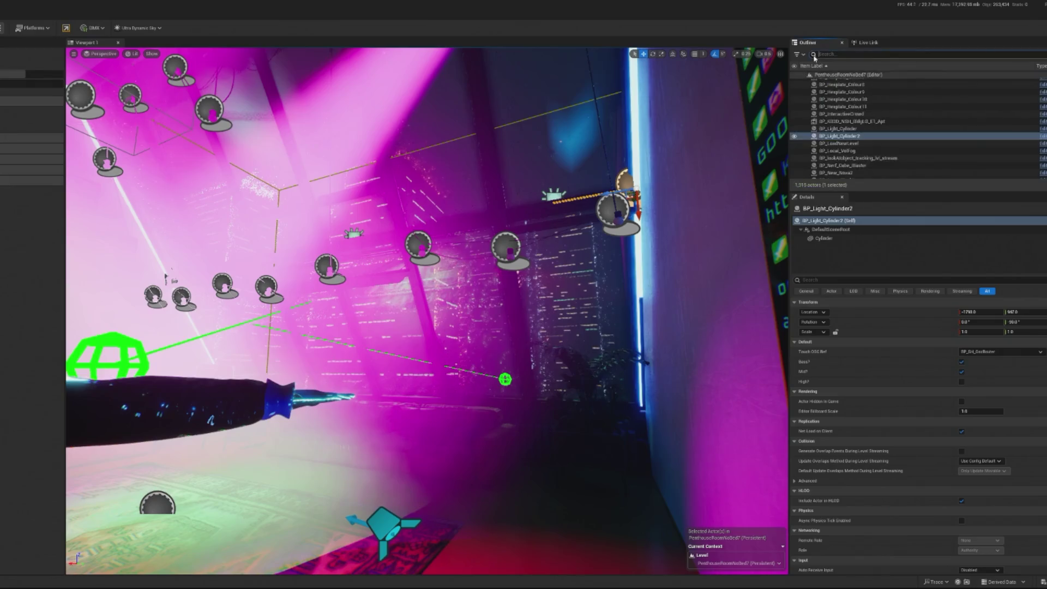
{"action": "left_click", "coordinate": [1042, 136]}
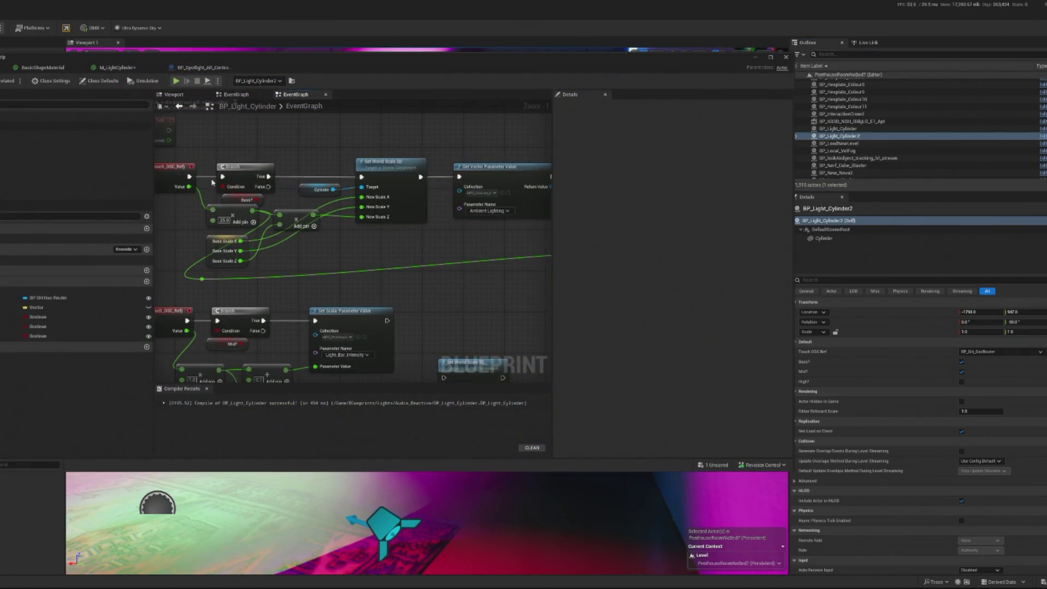
{"action": "mouse_move", "coordinate": [391, 249]}
{"action": "left_mouse_down"}
{"action": "mouse_move", "coordinate": [327, 240]}
{"action": "mouse_move", "coordinate": [114, 268]}
{"action": "left_mouse_up"}
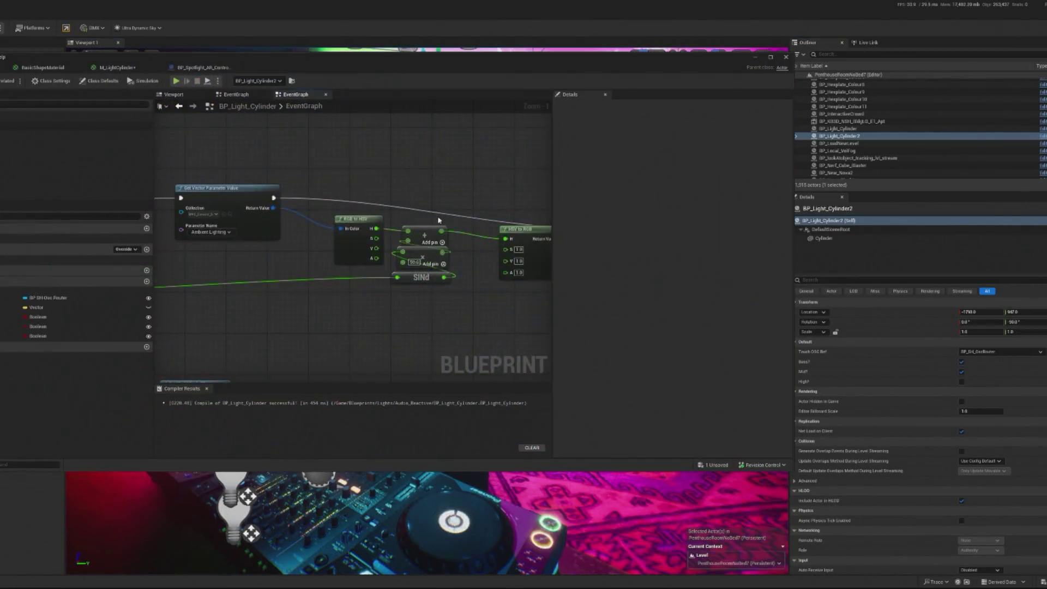
Step: Chain Set Scalar Parameter Value's execution output into the top node's execution input
{"action": "scroll", "coordinate": [321, 238], "scroll_direction": "down", "scroll_amount": 5}
{"action": "scroll", "coordinate": [428, 206], "scroll_direction": "down", "scroll_amount": 1}
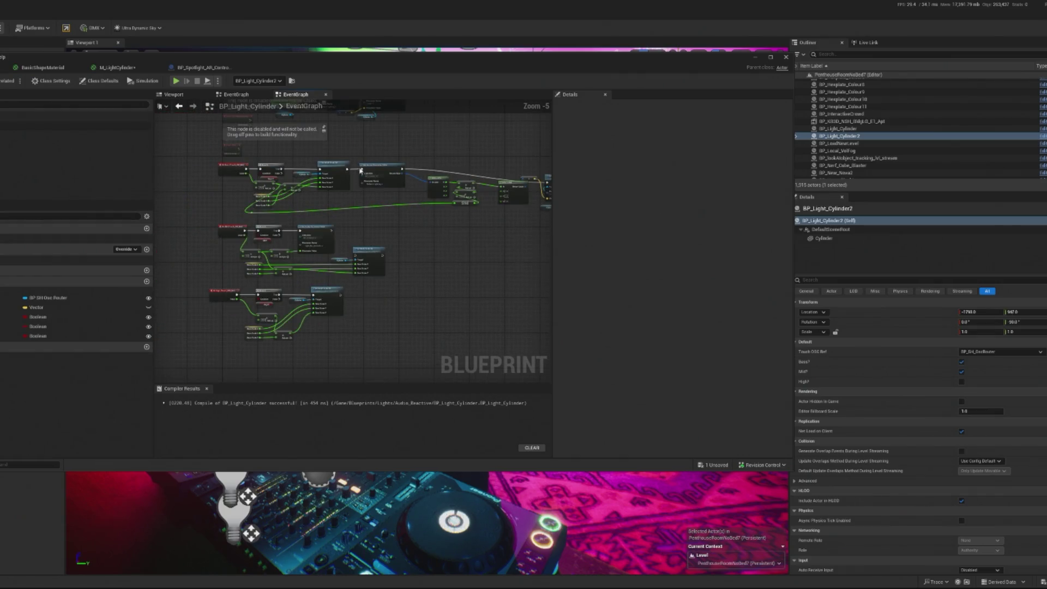
{"action": "scroll", "coordinate": [359, 172], "scroll_direction": "up", "scroll_amount": 1}
{"action": "left_click_drag", "start_coordinate": [324, 250], "coordinate": [351, 207]}
{"action": "left_click_drag", "start_coordinate": [366, 172], "coordinate": [364, 169]}
Step: Wire a new connection from the Add node's output, then play-test the level
{"action": "scroll", "coordinate": [271, 289], "scroll_direction": "up", "scroll_amount": 2}
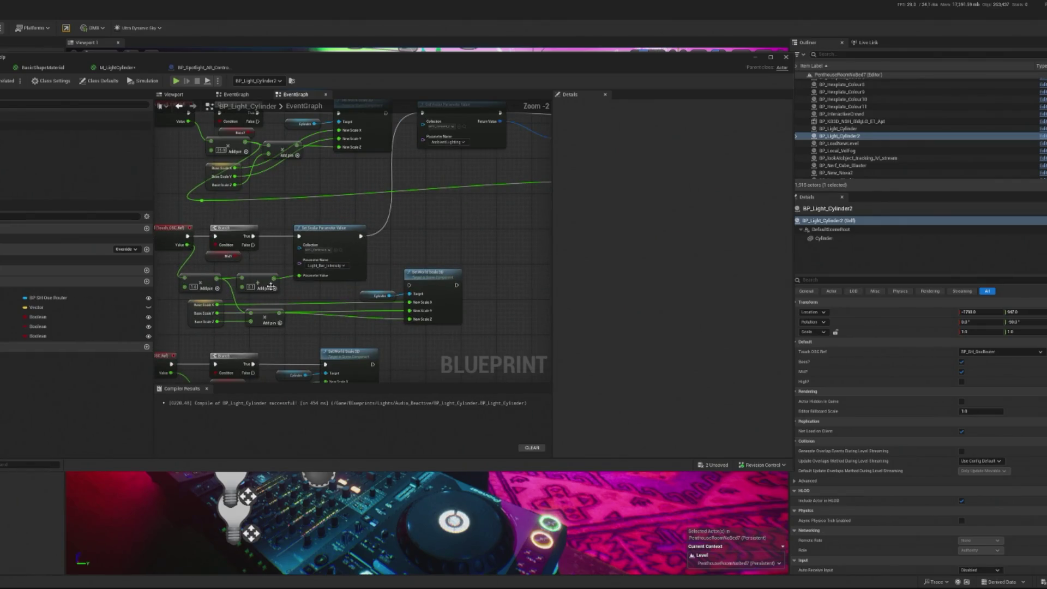
{"action": "left_click_drag", "start_coordinate": [216, 279], "coordinate": [198, 205]}
{"action": "left_click", "coordinate": [755, 57]}
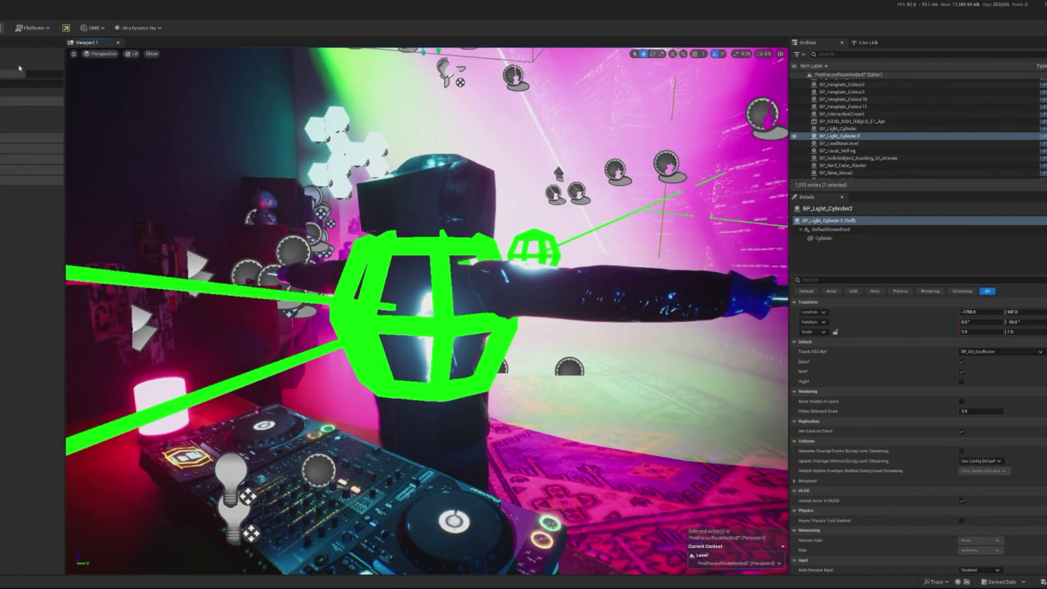
{"action": "key", "text": "alt+p"}
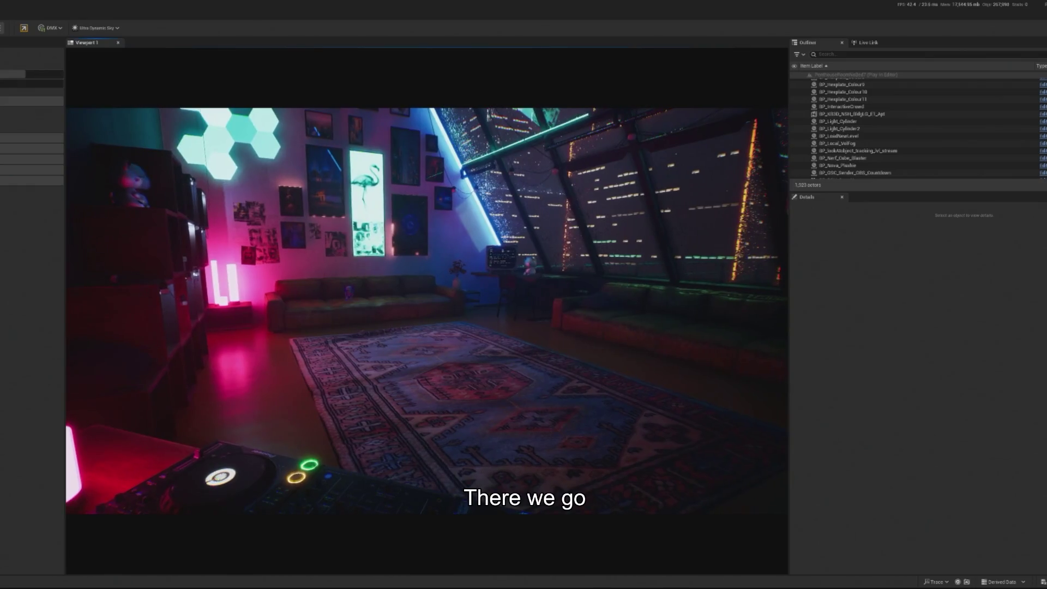
Step: End the play test and enable the cylinder's High? option
{"action": "key", "text": "Escape"}
{"action": "key", "text": "ctrl+e"}
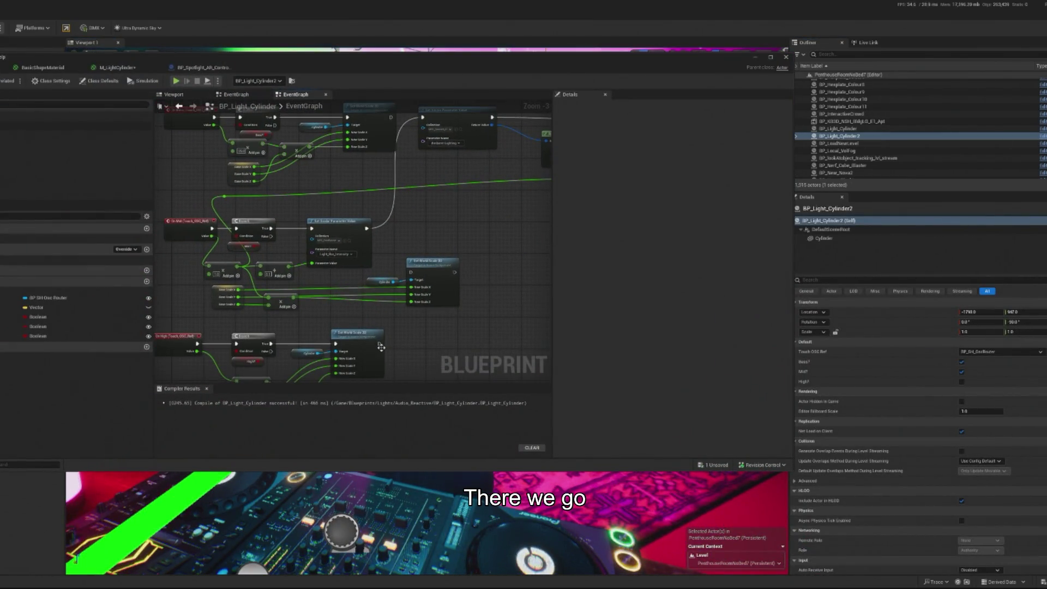
{"action": "left_click", "coordinate": [961, 382]}
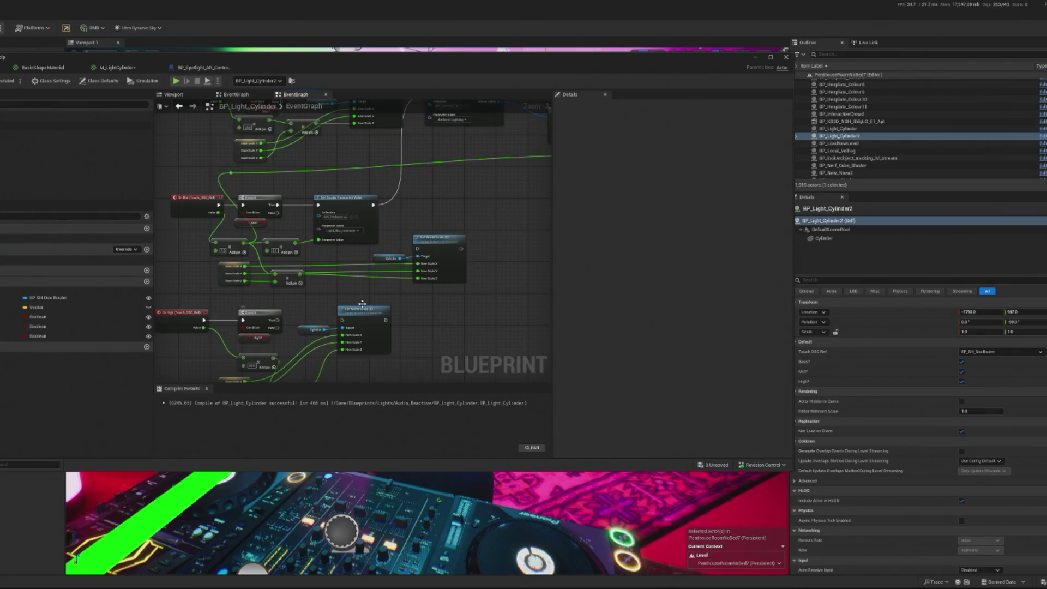
Step: Link the lower Branch's True output onward, rewire a float input, and play-test again
{"action": "mouse_move", "coordinate": [285, 349]}
{"action": "left_mouse_down"}
{"action": "mouse_move", "coordinate": [327, 305]}
{"action": "mouse_move", "coordinate": [376, 180]}
{"action": "mouse_move", "coordinate": [444, 131]}
{"action": "mouse_move", "coordinate": [437, 123]}
{"action": "left_mouse_up"}
{"action": "mouse_move", "coordinate": [281, 347]}
{"action": "left_mouse_down"}
{"action": "mouse_move", "coordinate": [257, 220]}
{"action": "mouse_move", "coordinate": [234, 229]}
{"action": "left_mouse_up"}
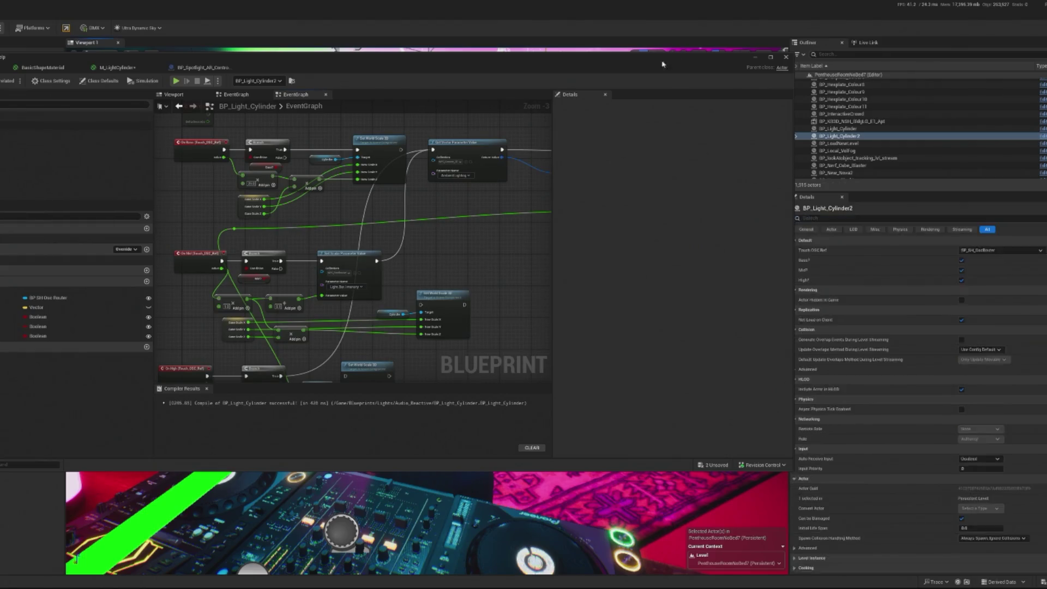
{"action": "left_click", "coordinate": [754, 57]}
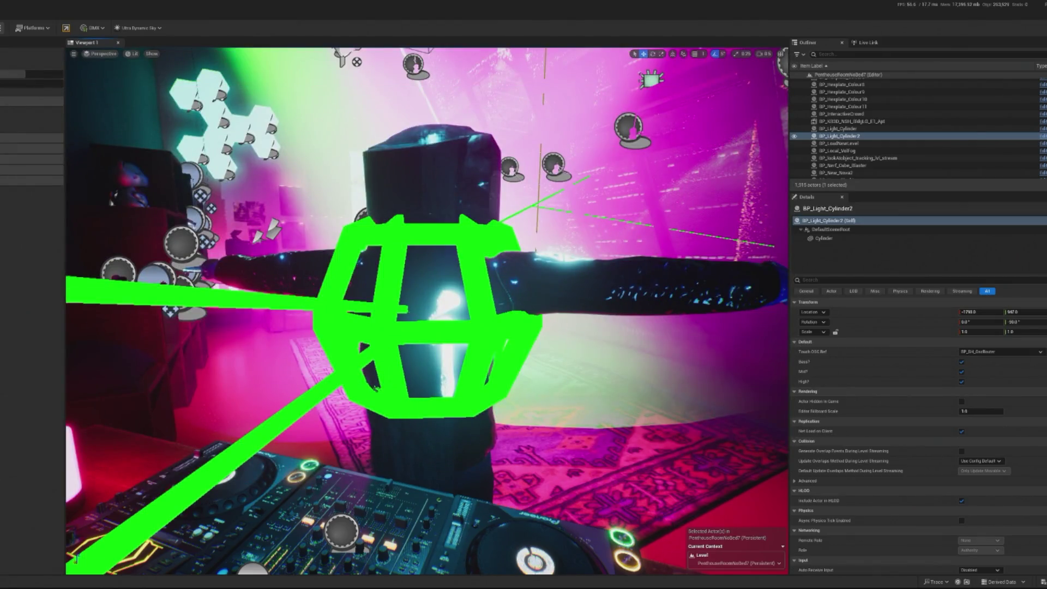
{"action": "key", "text": "alt+p"}
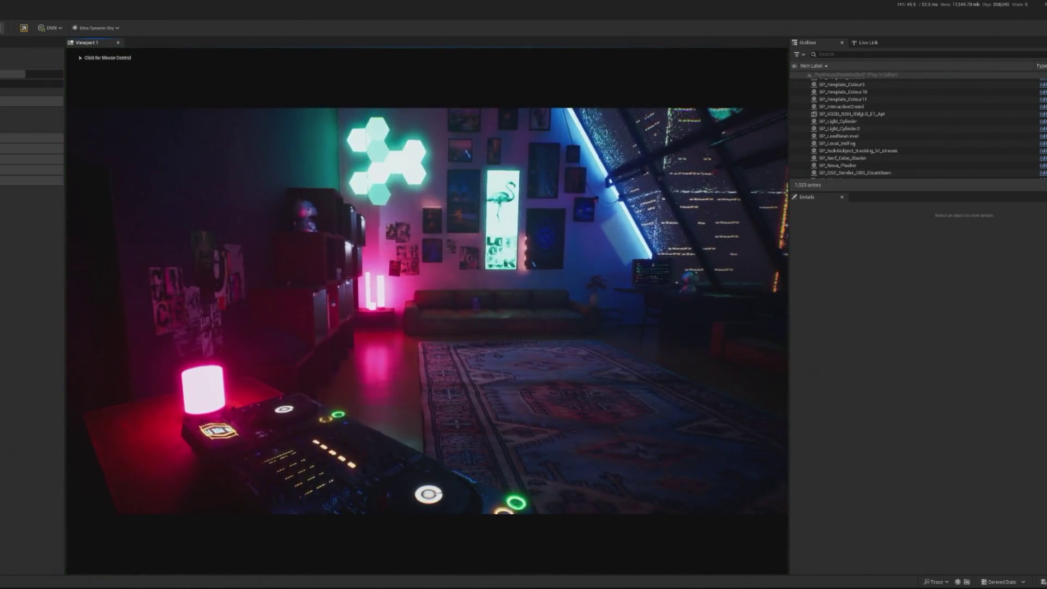